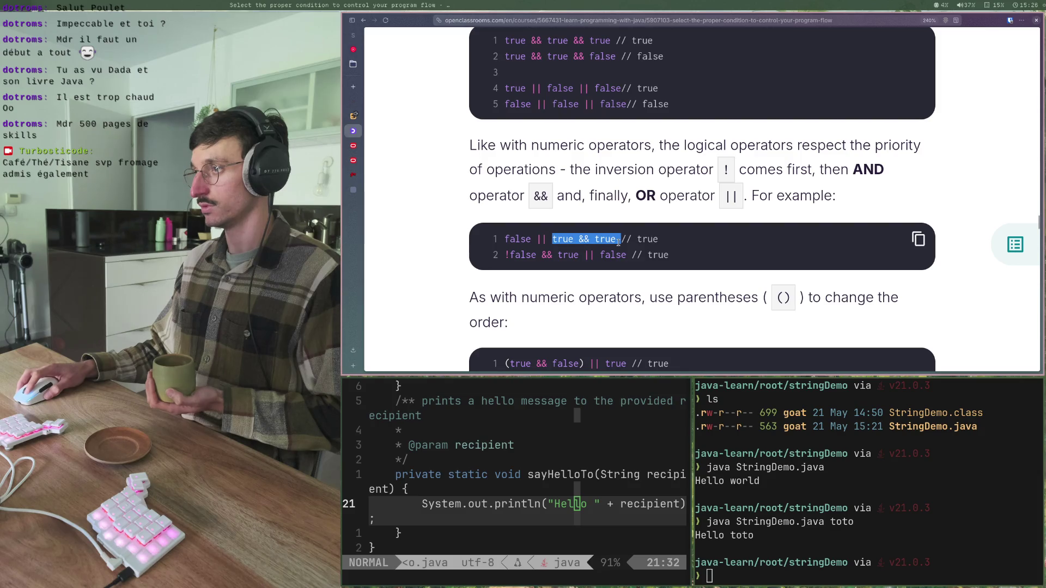
- Highlight the true result of line 1 and the !false part of line 2, then reach the parentheses examples
left_click(557, 240)
left_click_drag(632, 240, 658, 240)
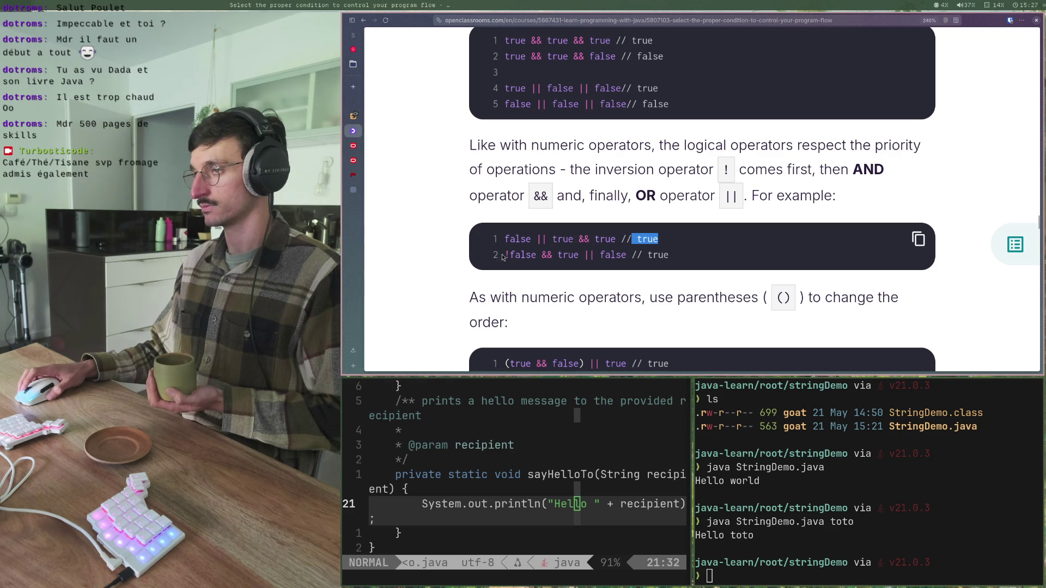
left_click_drag(504, 255, 647, 254)
left_click(578, 254)
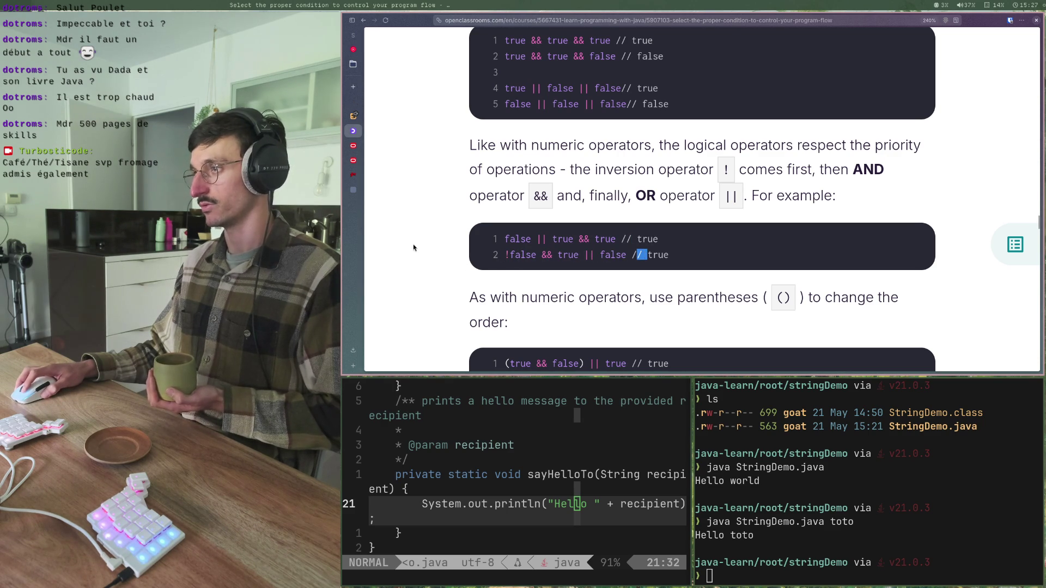
scroll(413, 248, "down", 3)
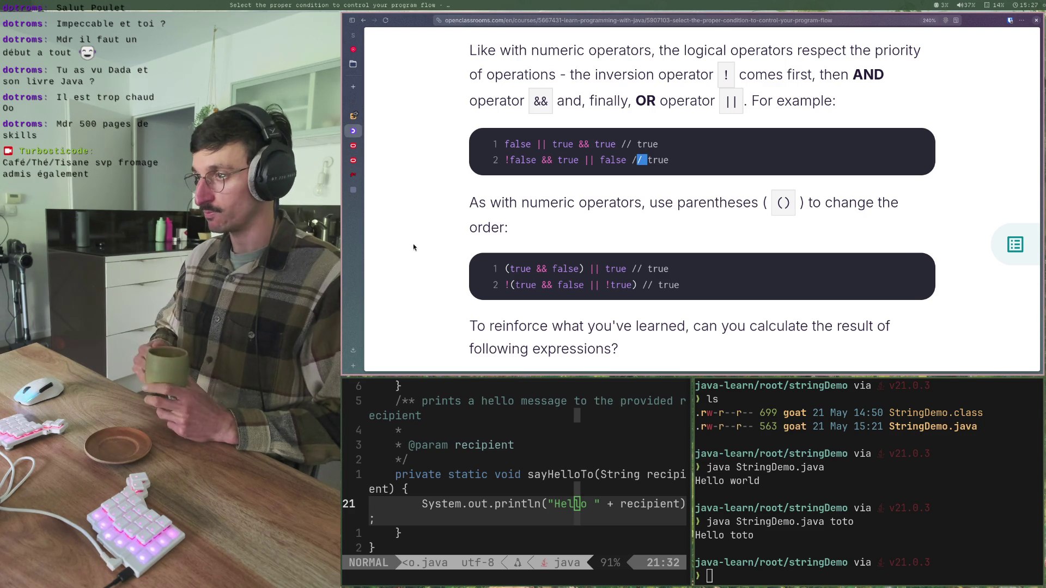
- Highlight the negated parentheses example, its true && false part, the inner false, and !true
left_click_drag(505, 285, 700, 309)
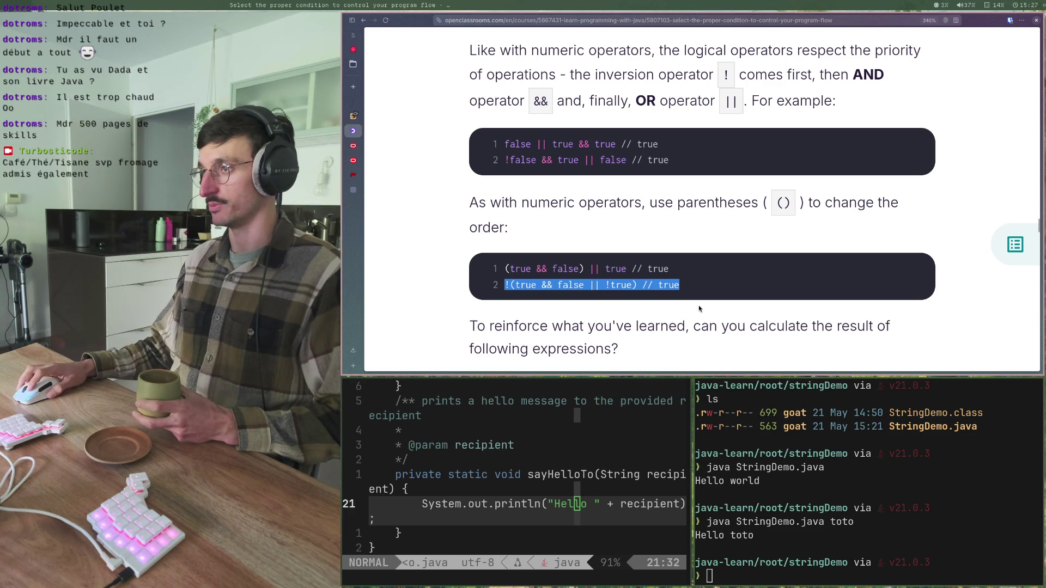
left_click(702, 284)
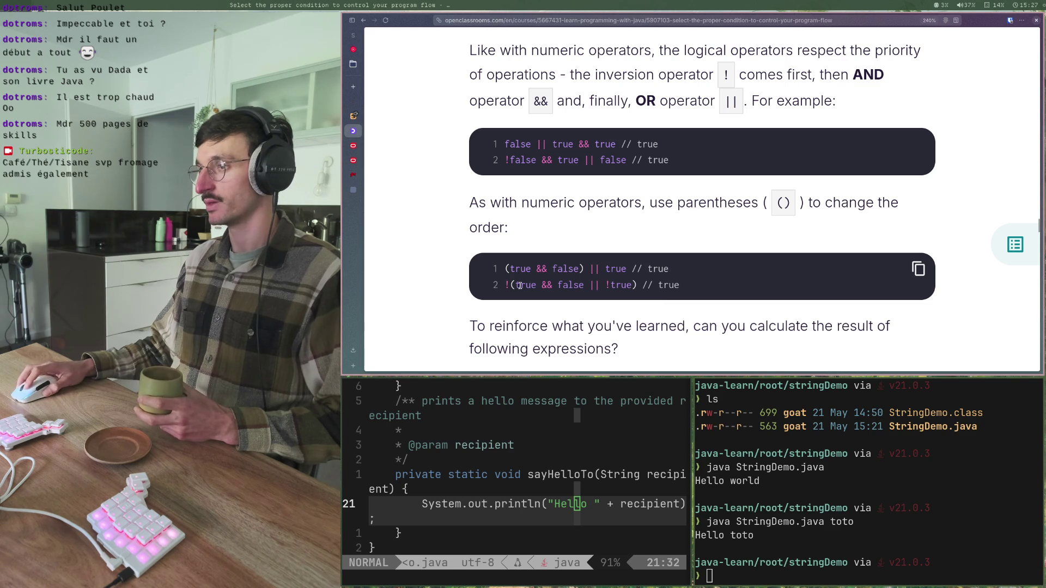
left_click_drag(519, 285, 569, 285)
left_click(562, 284)
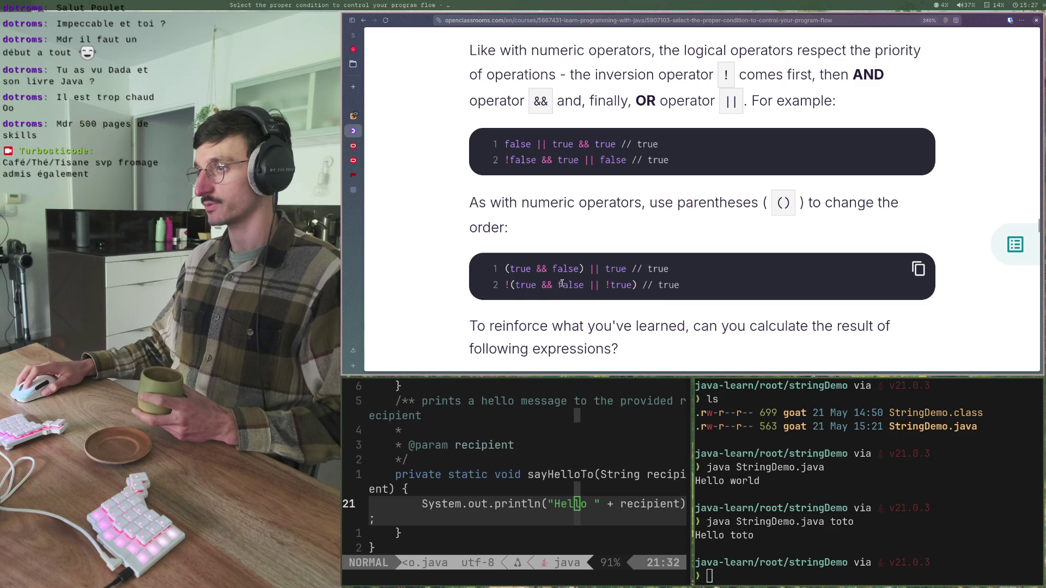
left_click_drag(557, 284, 570, 284)
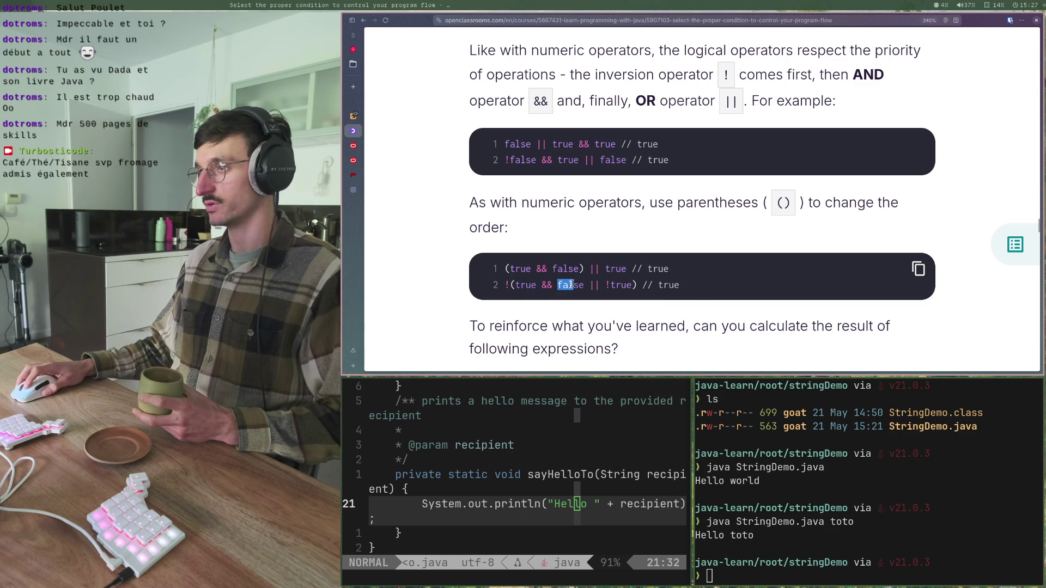
left_click(586, 285)
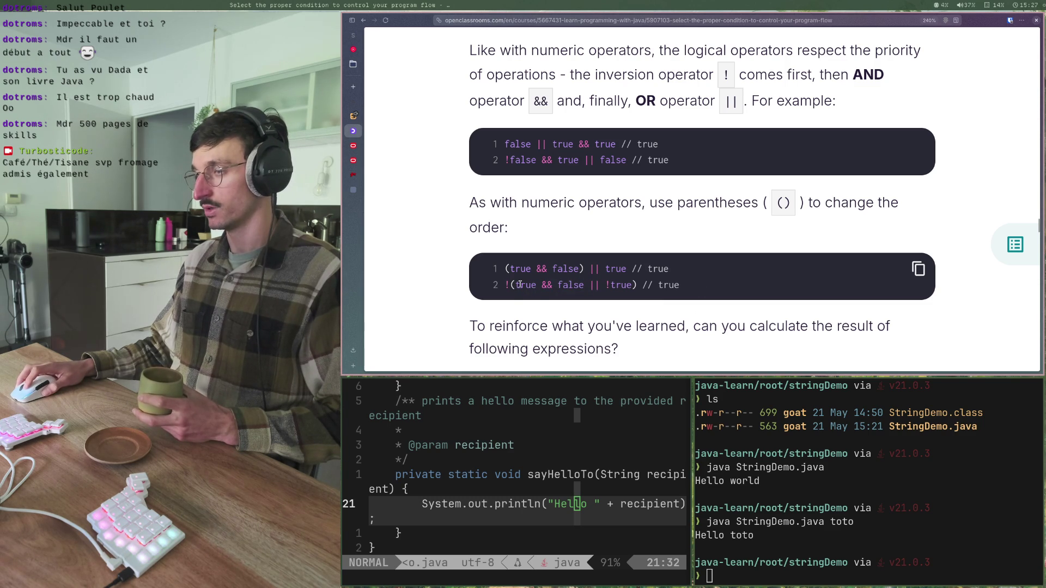
left_click_drag(517, 285, 630, 285)
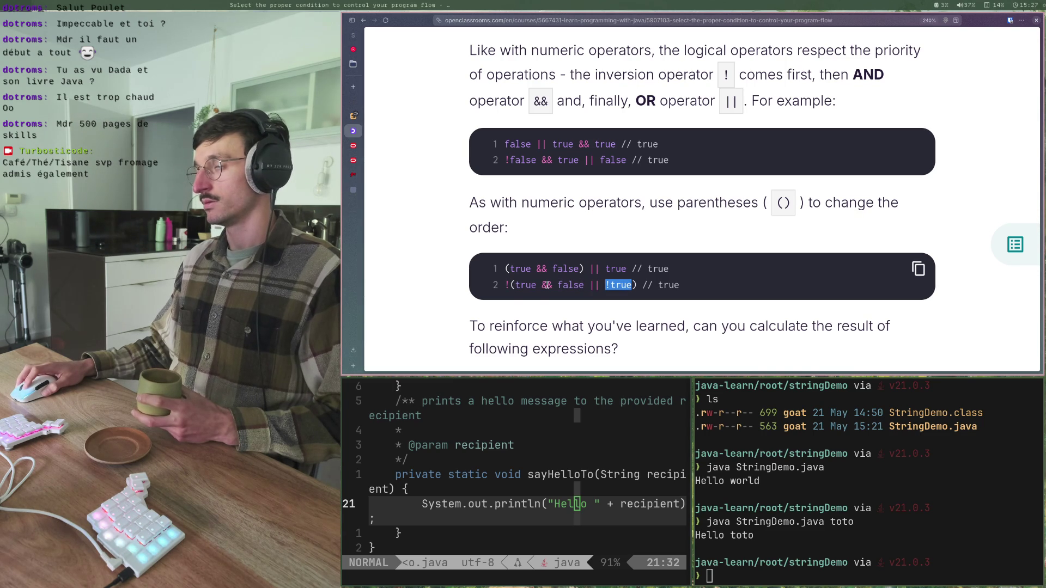
left_click(546, 285)
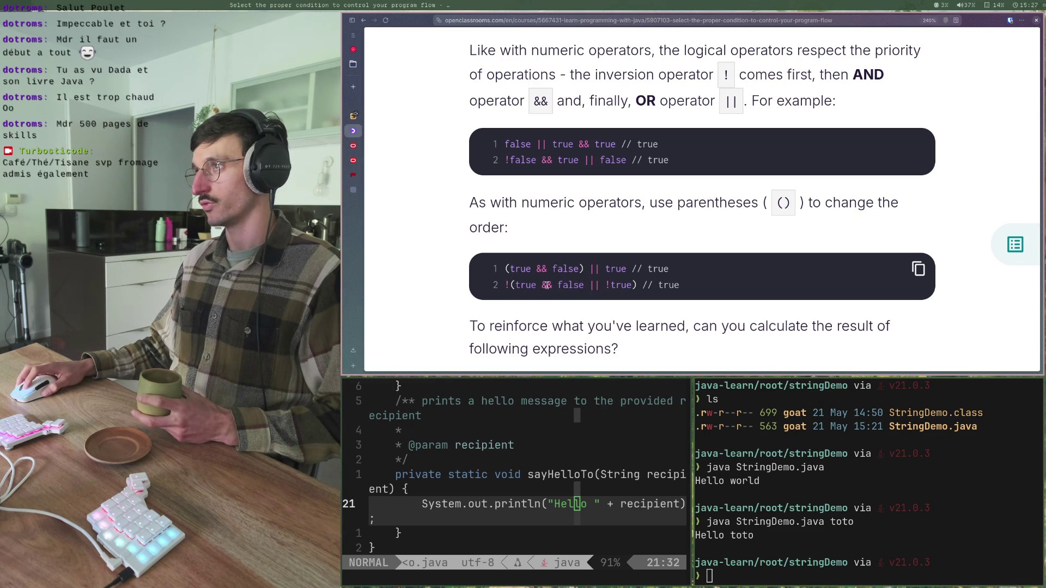
- Revisit the NOT examples, highlight example lines, then scroll down to the four-expression exercise
scroll(546, 285, "up", 10)
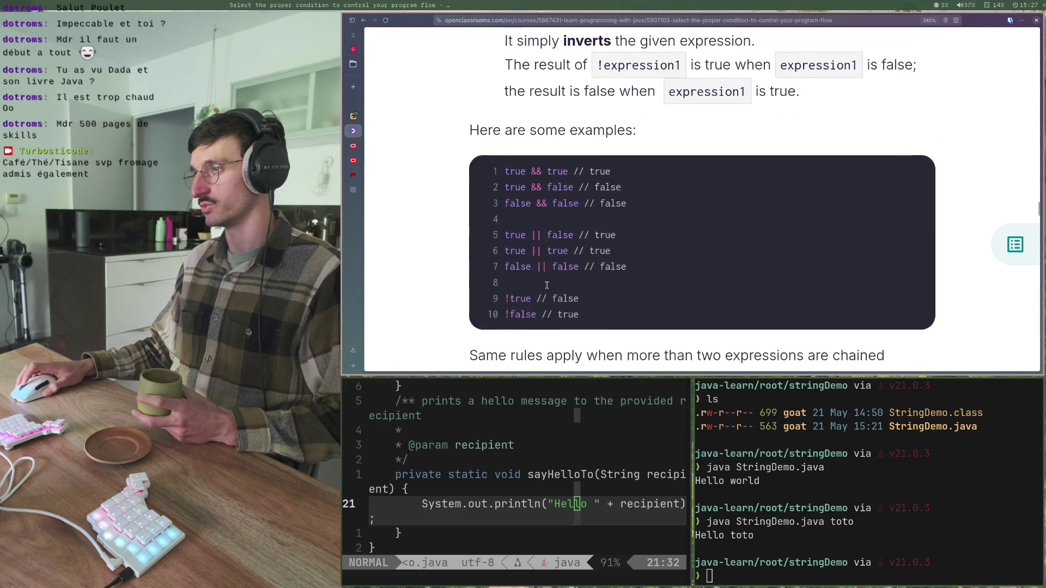
scroll(547, 288, "down", 3)
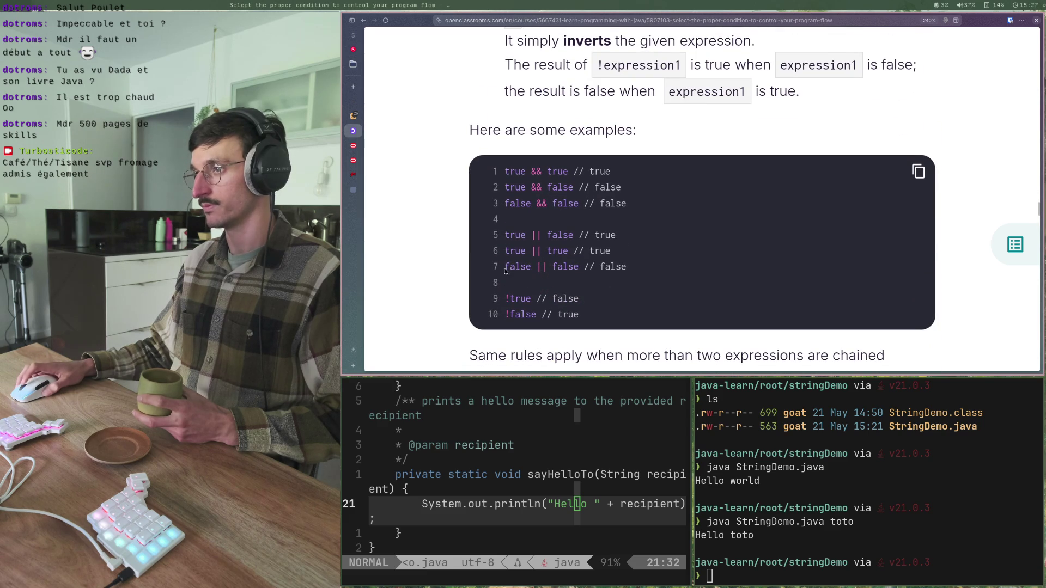
left_click_drag(503, 266, 569, 267)
left_click(630, 274)
scroll(628, 274, "down", 8)
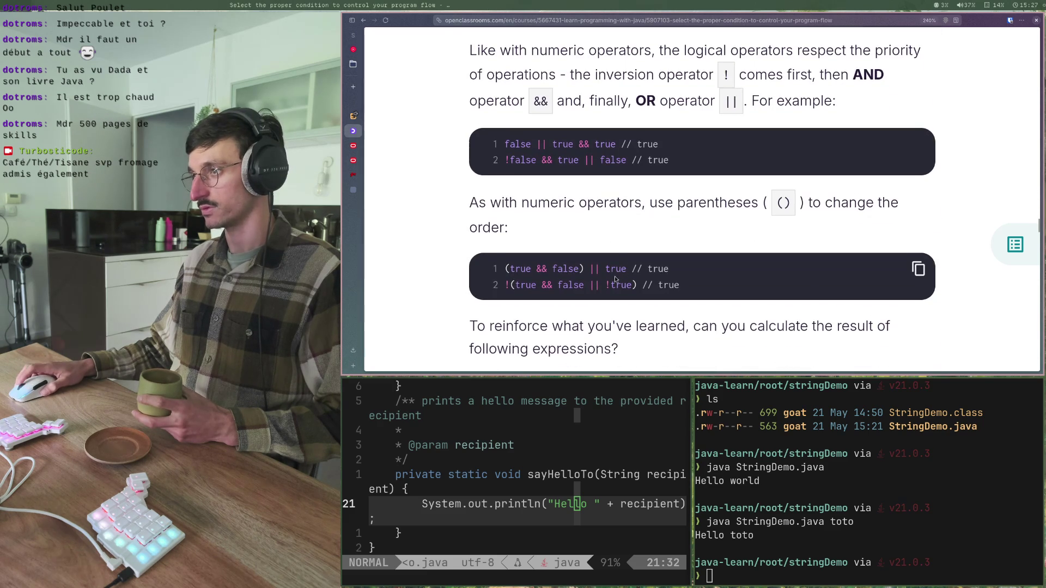
left_click_drag(505, 285, 535, 284)
left_click_drag(658, 285, 664, 285)
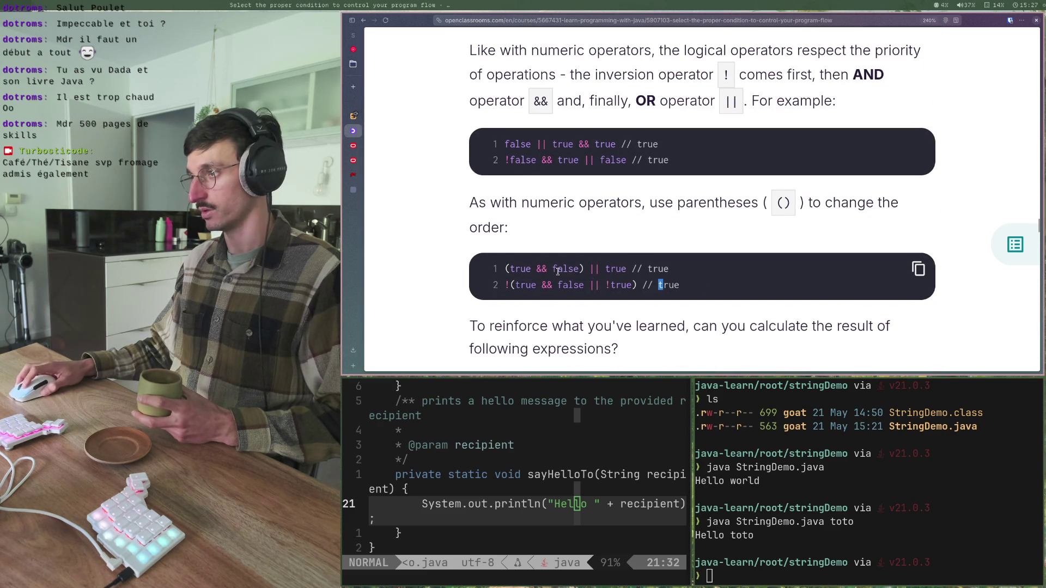
scroll(557, 272, "down", 3)
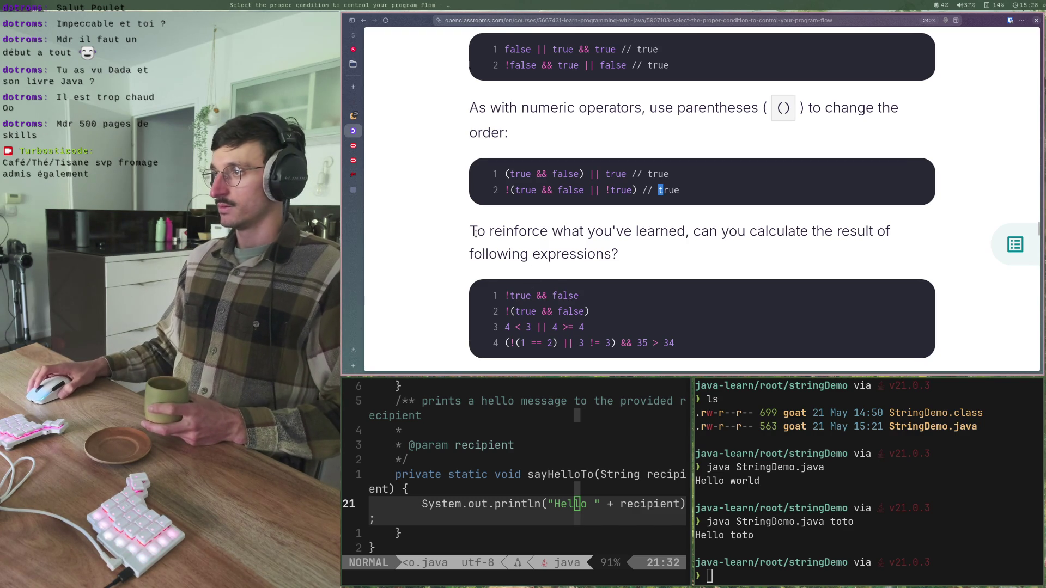
left_click_drag(469, 231, 692, 235)
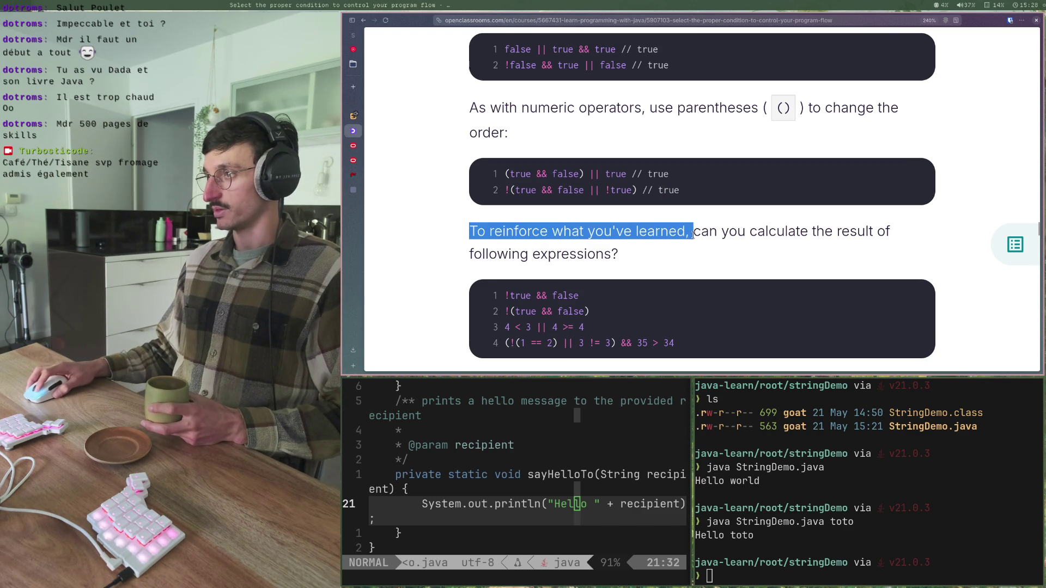
left_click(734, 232)
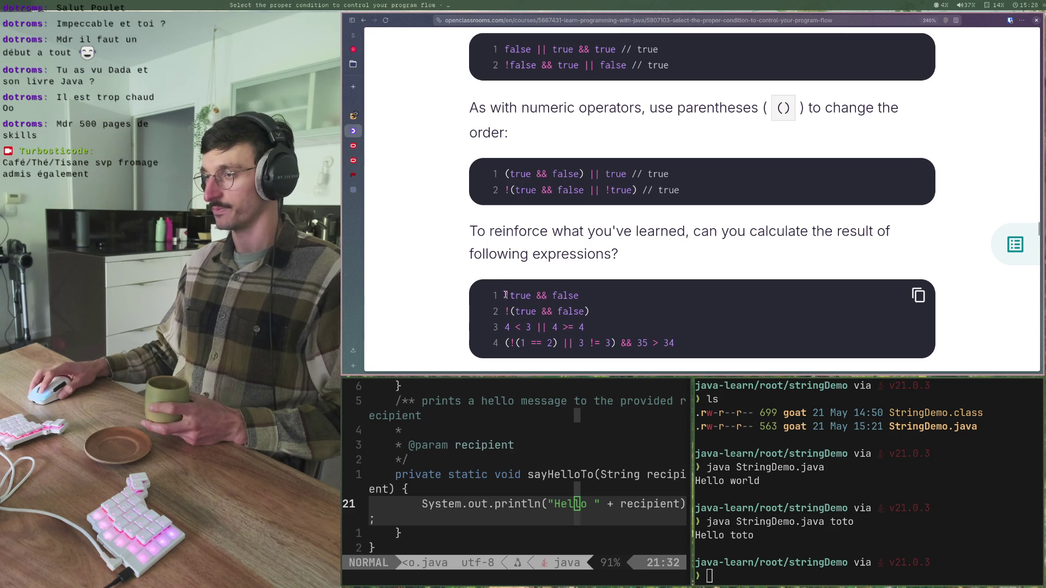
left_click_drag(508, 295, 580, 295)
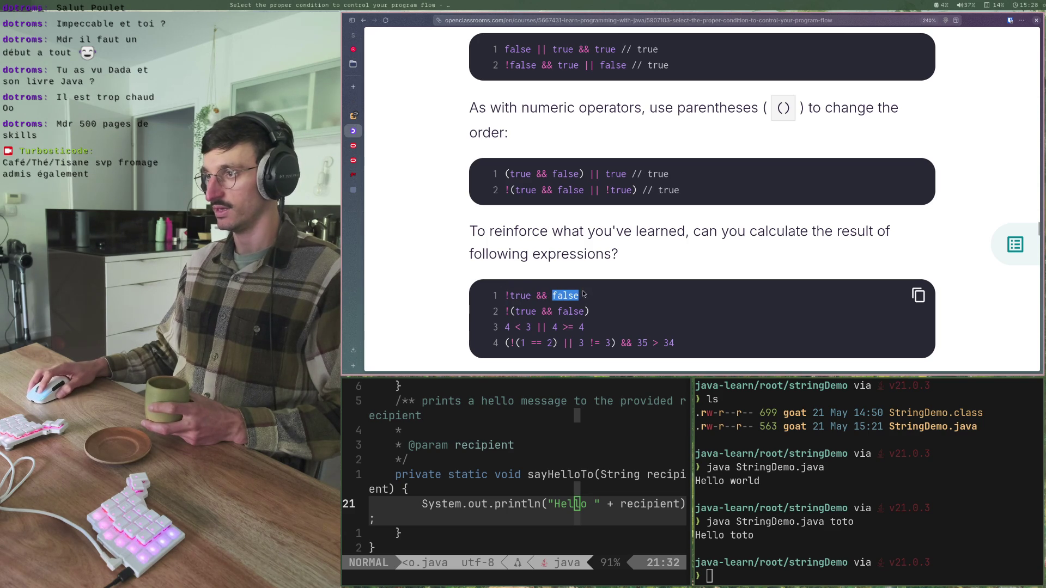
left_click_drag(509, 295, 547, 298)
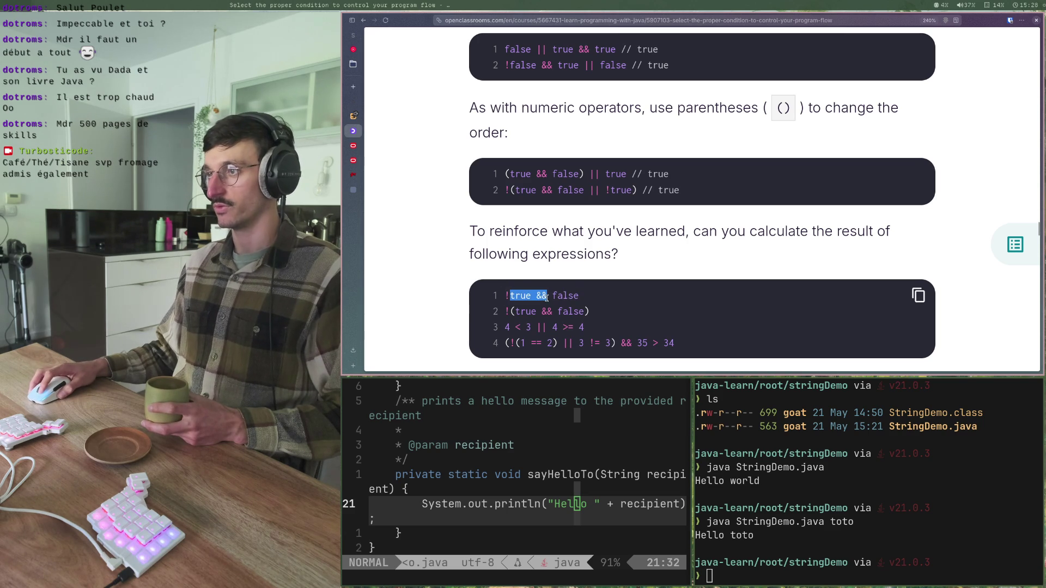
left_click(599, 300)
scroll(600, 300, "up", 10)
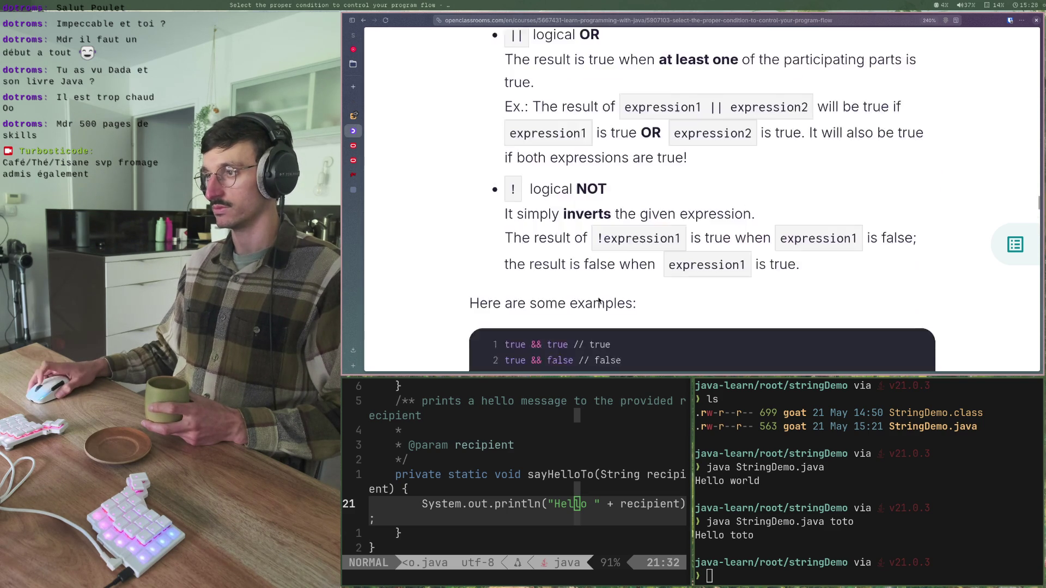
scroll(597, 299, "down", 8)
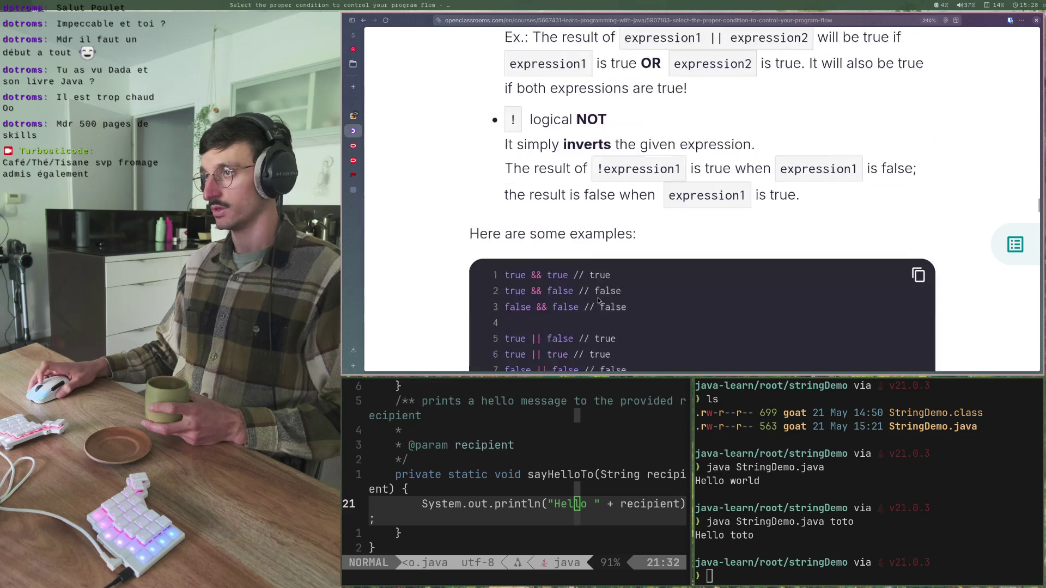
left_click_drag(576, 298, 482, 294)
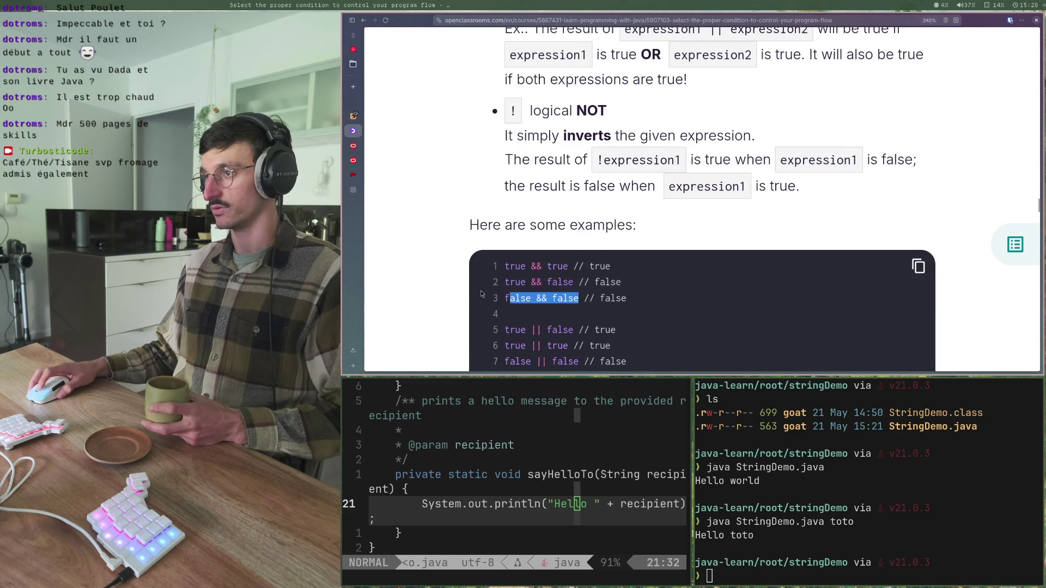
left_click(613, 284)
scroll(610, 287, "down", 10)
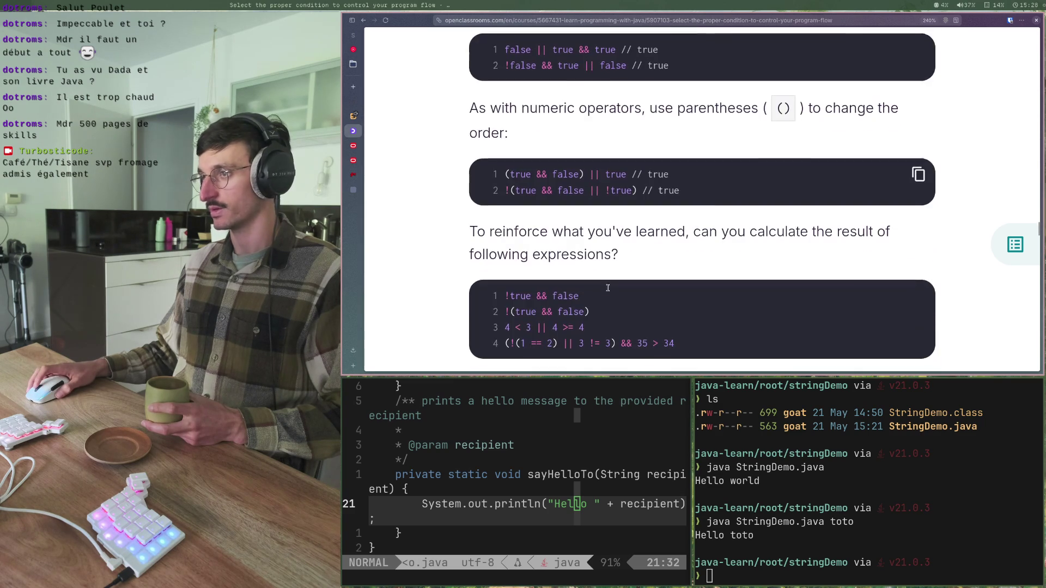
scroll(609, 292, "up", 2)
scroll(606, 293, "up", 2)
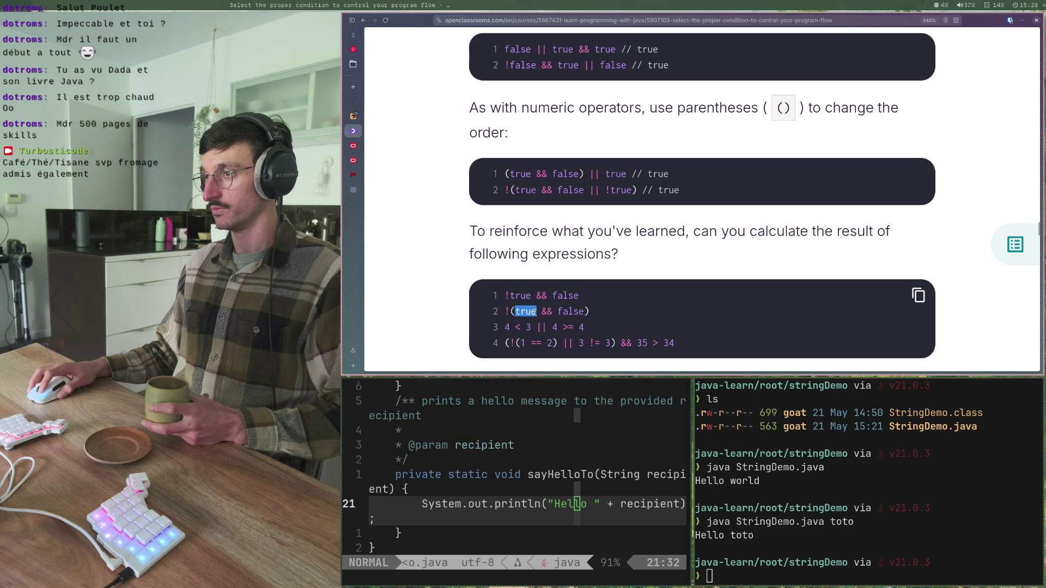
mouse_move(558, 313)
left_mouse_down()
mouse_move(577, 314)
mouse_move(511, 311)
mouse_move(589, 314)
left_mouse_up()
left_click(583, 314)
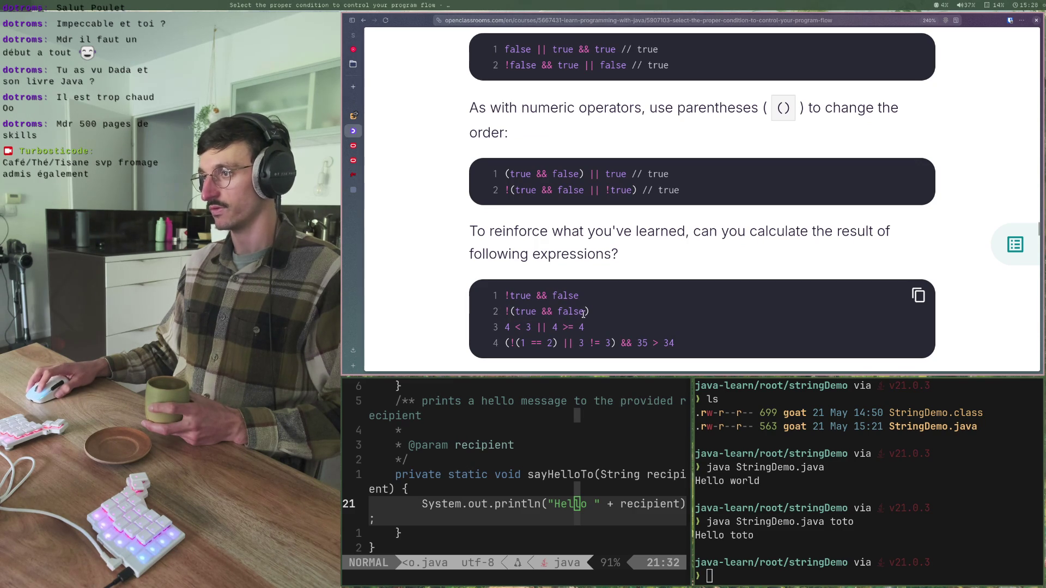
- Evaluate the third expression by highlighting 4 < 3 and the >= 4 part
scroll(504, 286, "down", 3)
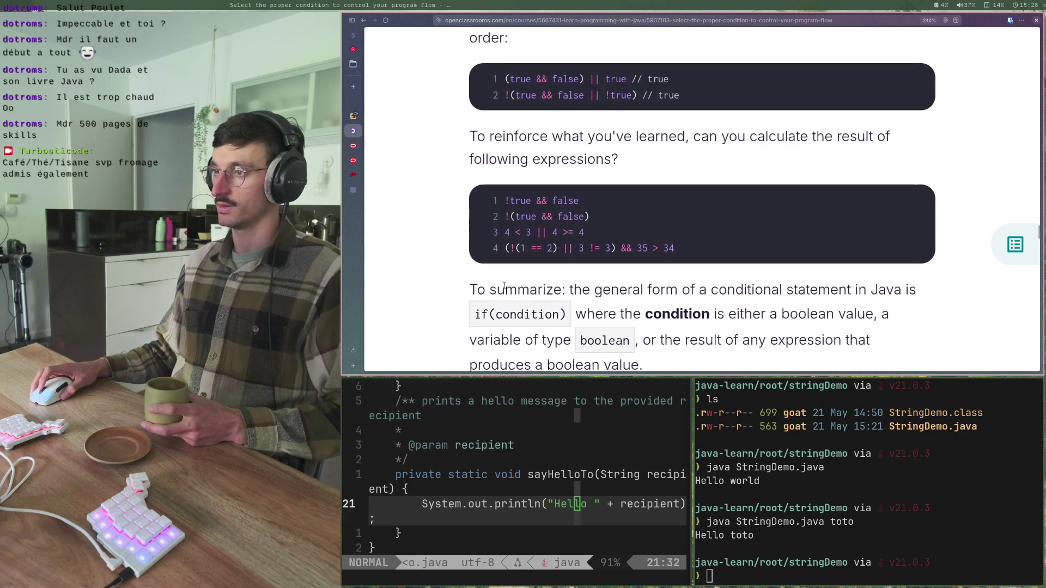
left_click_drag(505, 236, 533, 234)
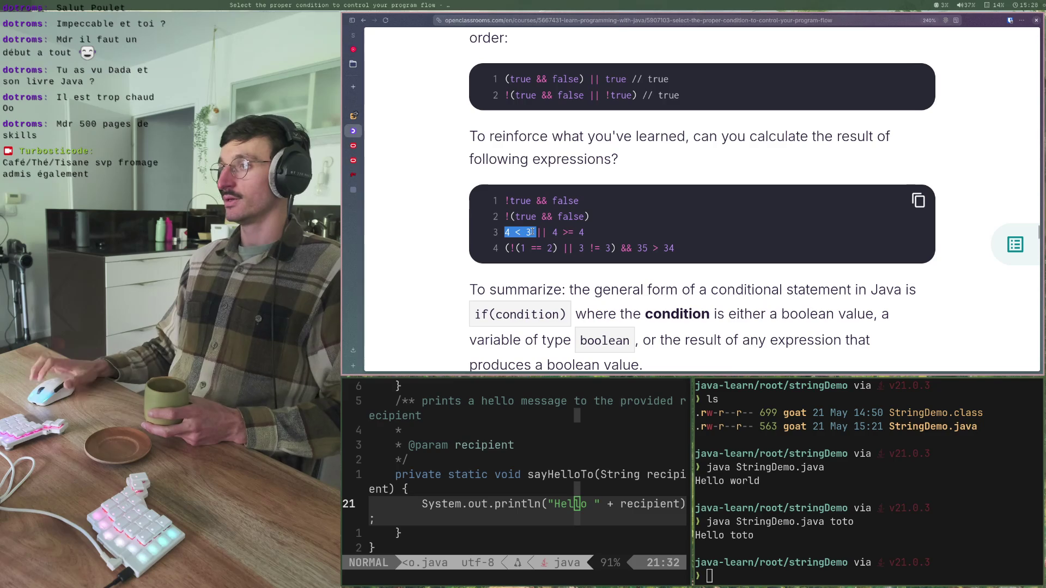
left_click_drag(558, 232, 594, 240)
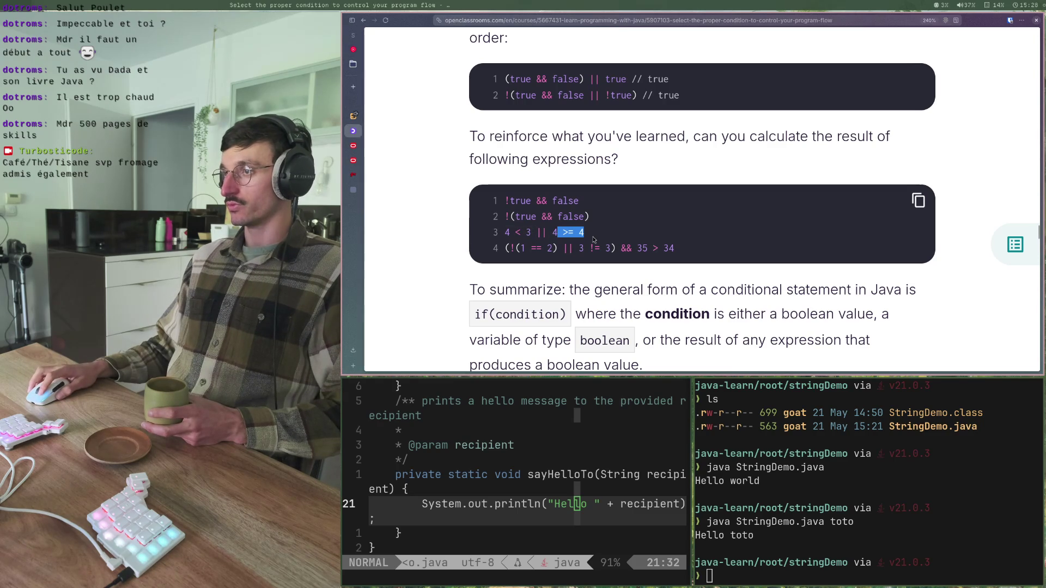
left_click(594, 240)
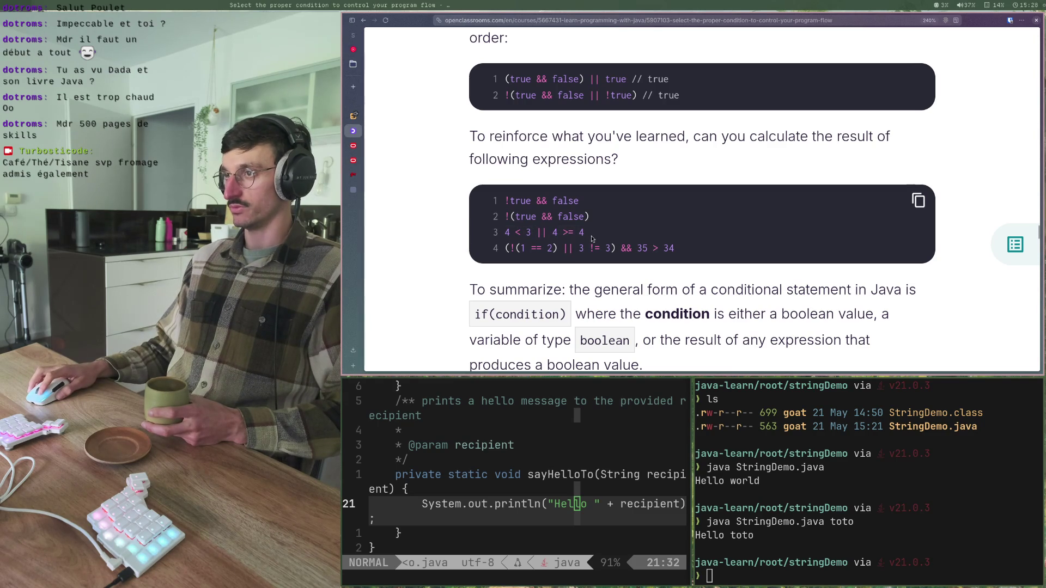
- Highlight the whole fourth expression and its 1 == 2 part
left_click_drag(676, 249, 499, 256)
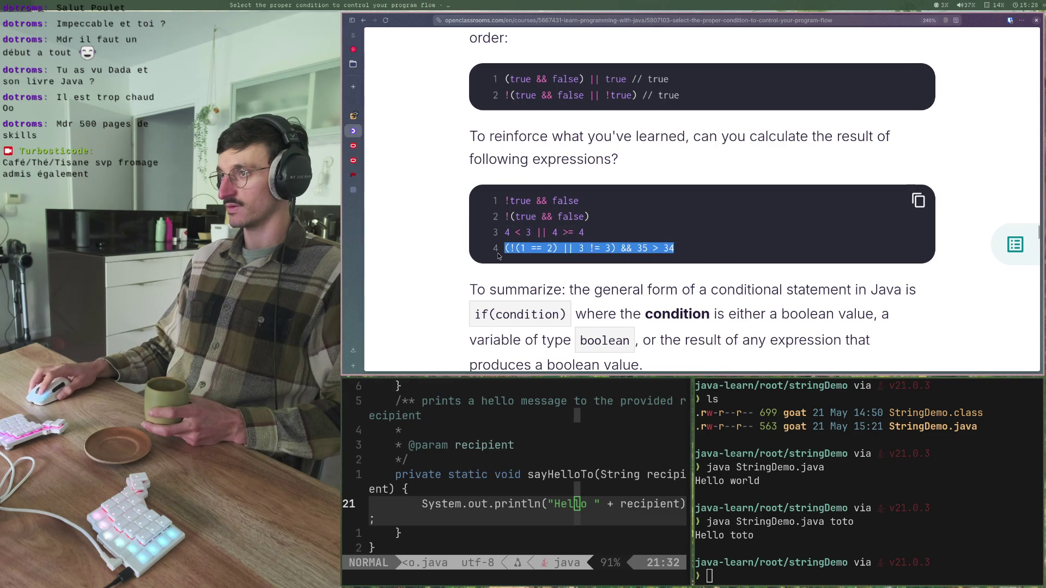
left_click(522, 251)
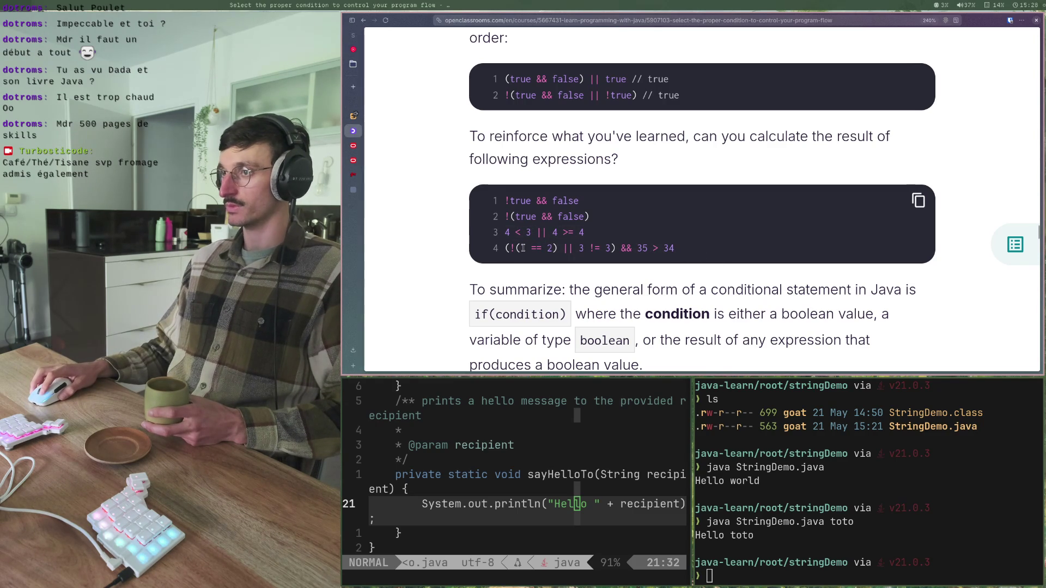
left_click_drag(522, 248, 550, 248)
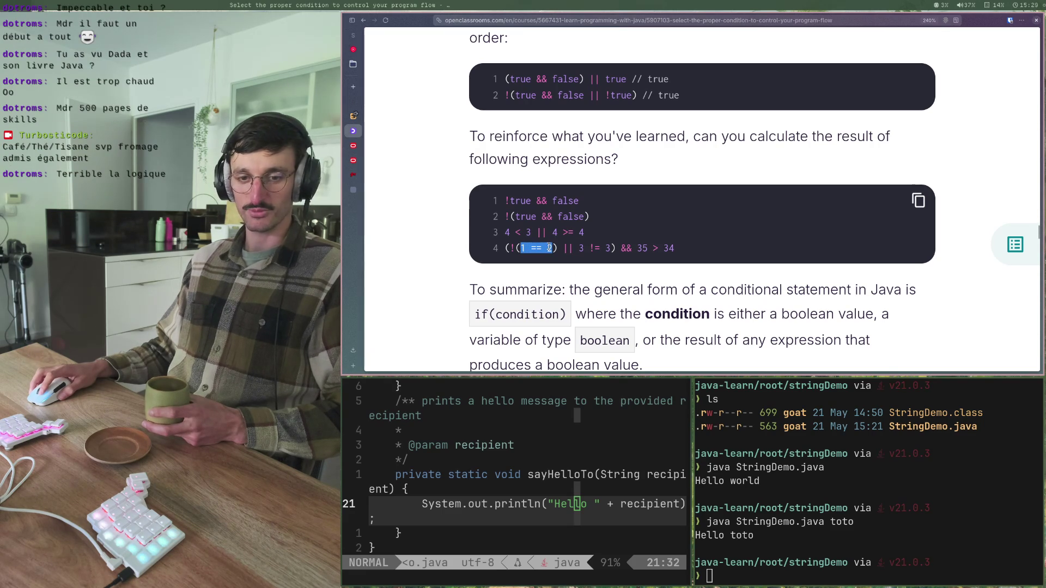
left_click(545, 252)
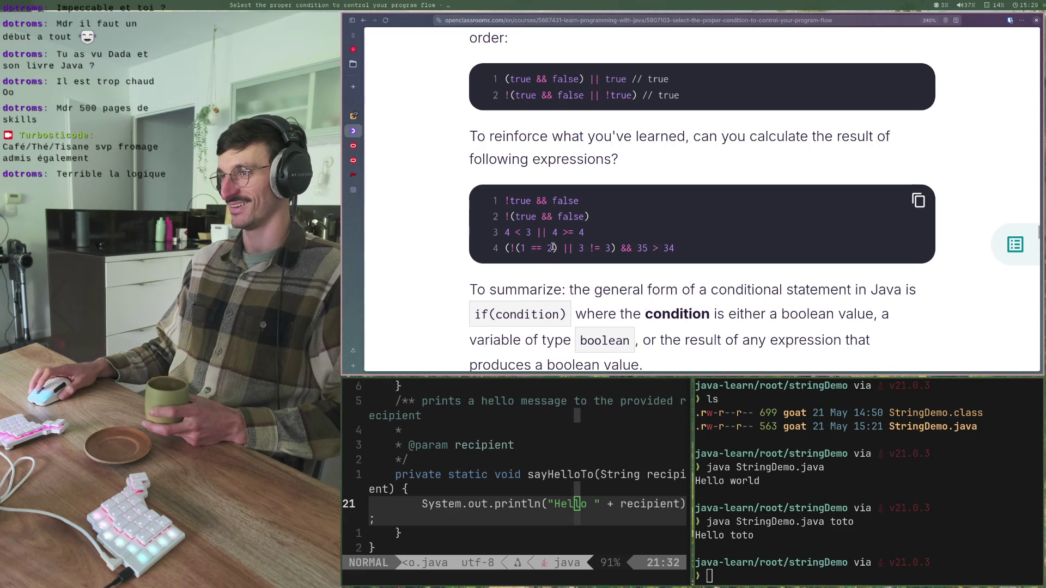
mouse_move(680, 252)
left_mouse_down()
mouse_move(505, 249)
mouse_move(675, 249)
left_mouse_up()
left_click(681, 262)
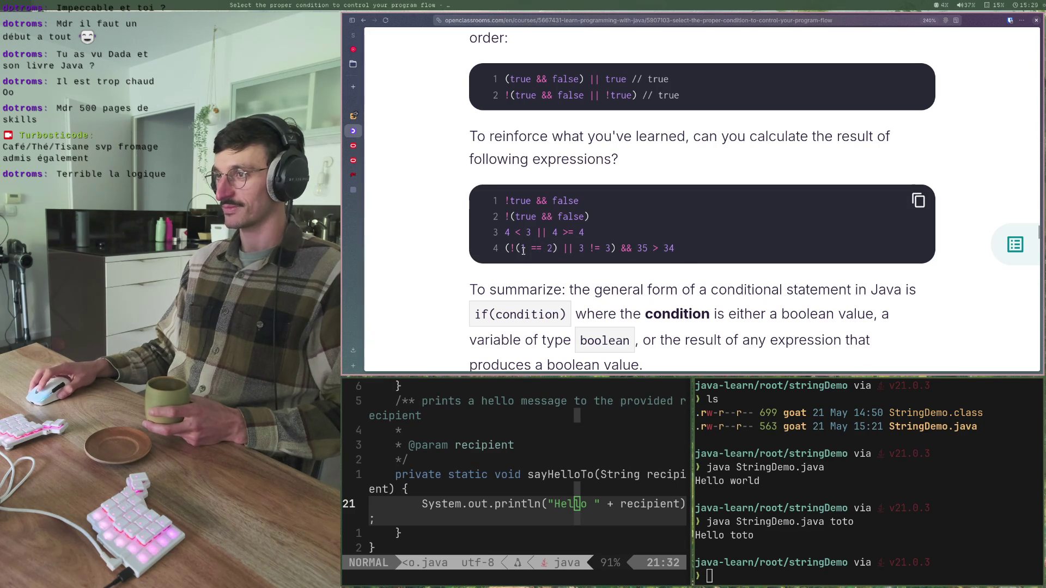
left_click(543, 249)
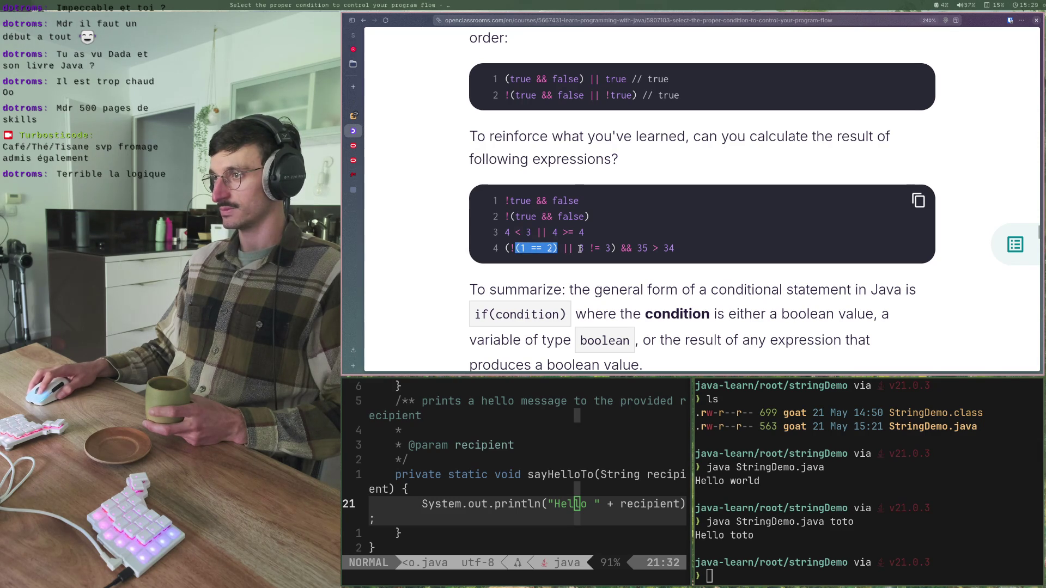
left_click(581, 249)
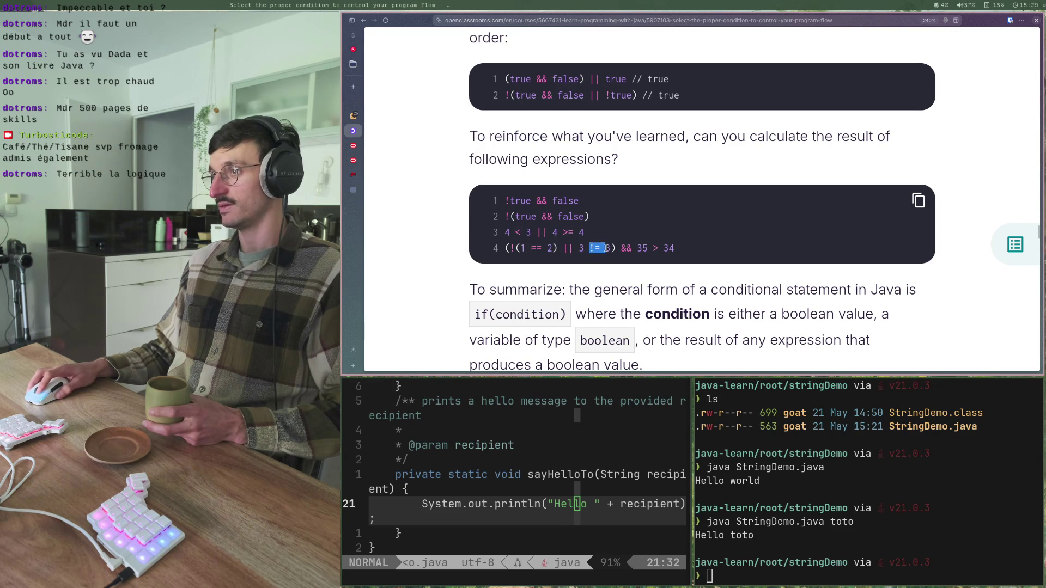
- Highlight the fourth expression's != operator, 3 != 3, leading negation, final number and whole line
double_click(591, 248)
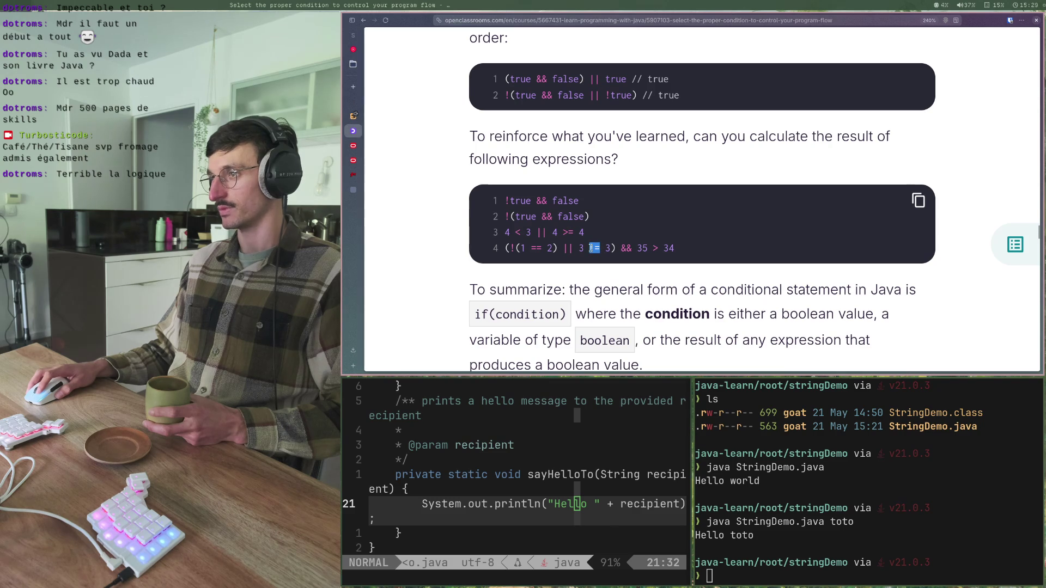
left_click(523, 248)
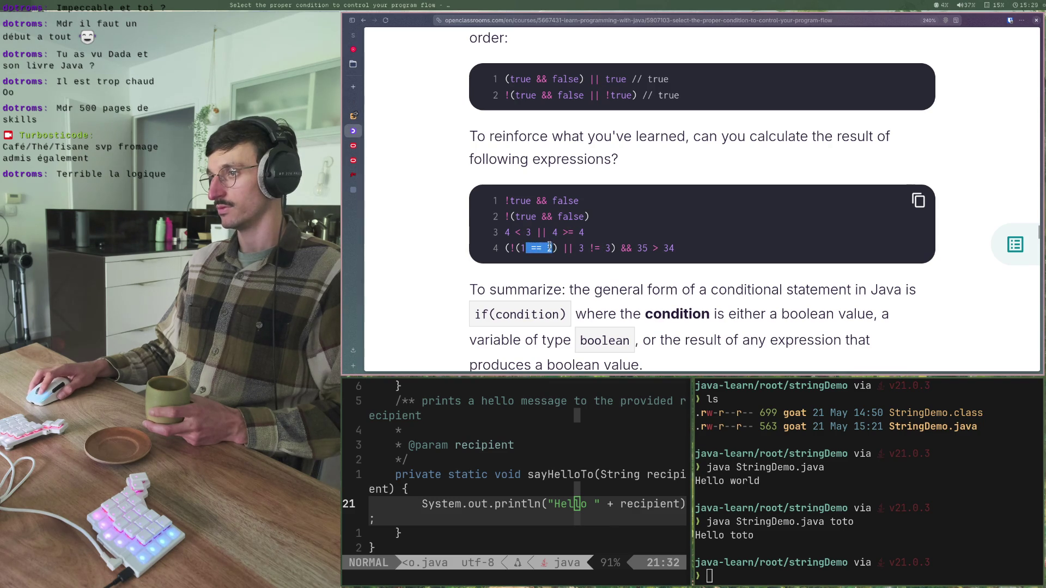
left_click_drag(579, 249, 607, 249)
double_click(515, 249)
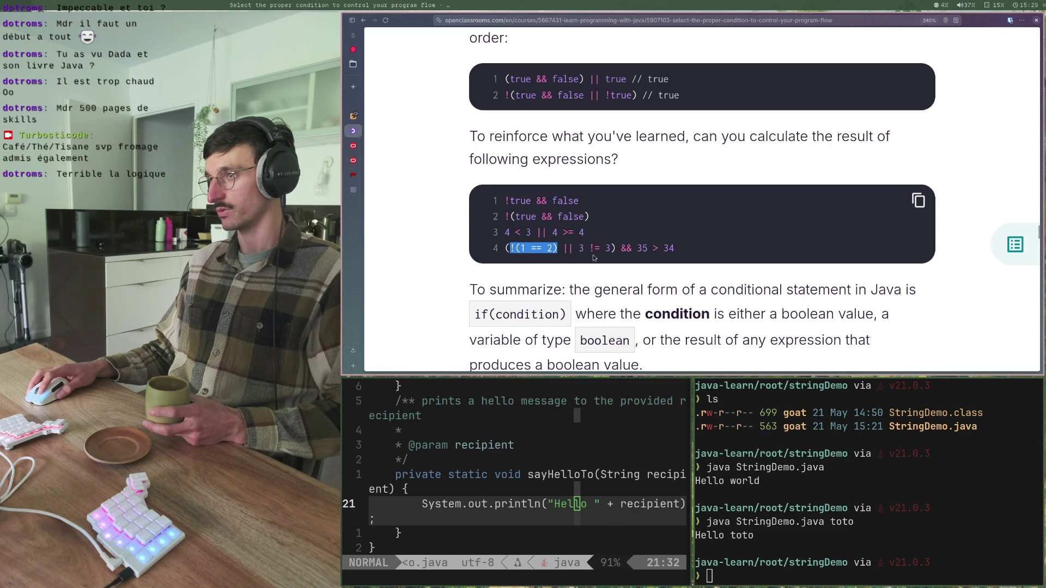
left_click_drag(579, 249, 609, 250)
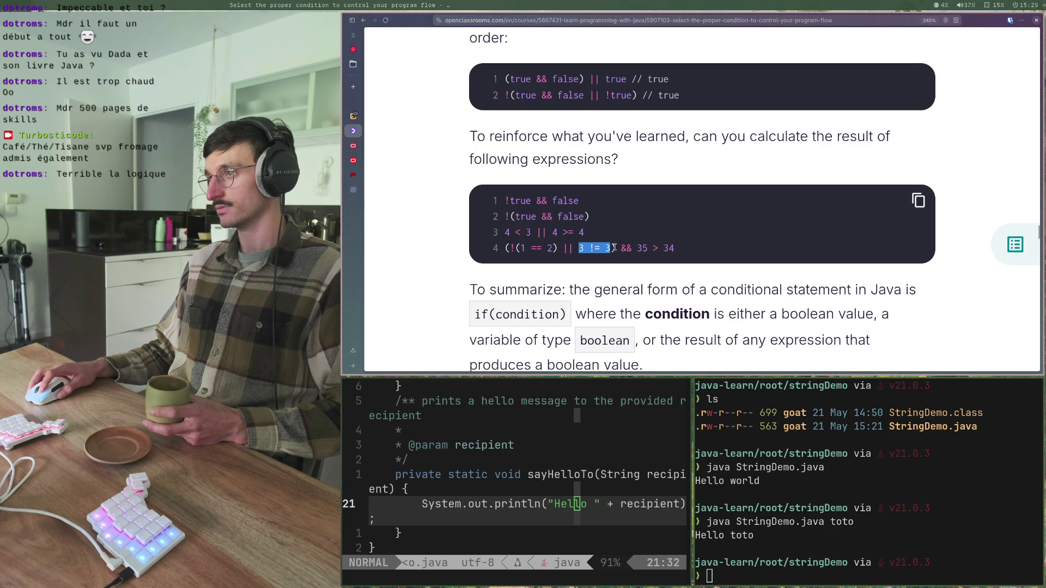
double_click(642, 248)
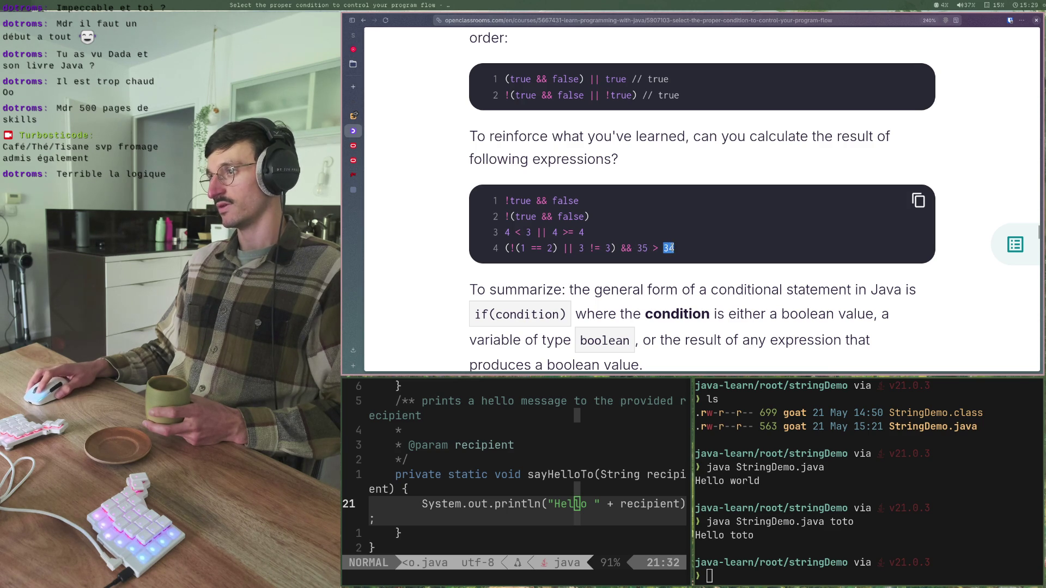
left_click(673, 245)
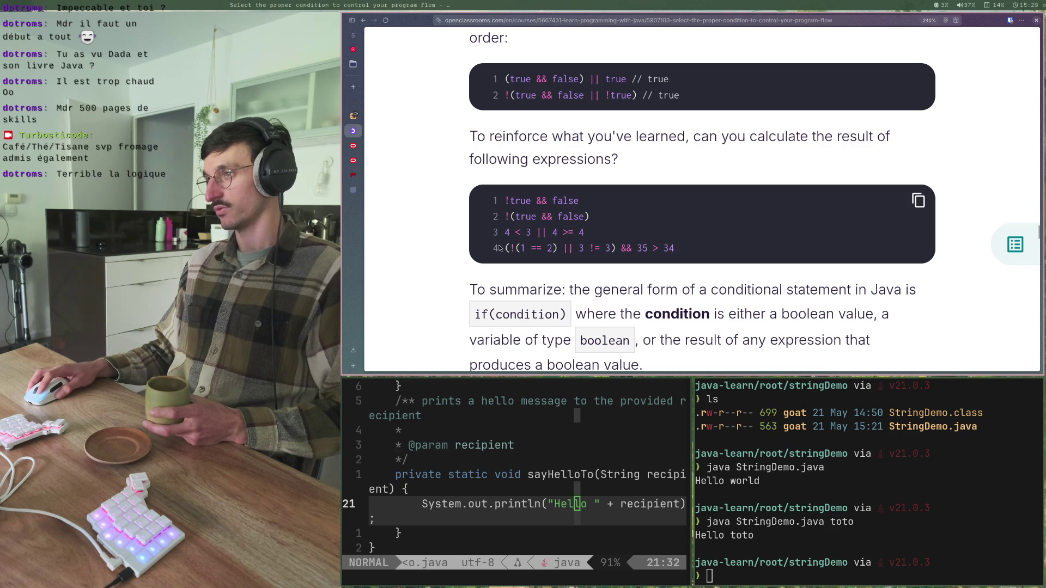
left_click_drag(503, 249, 686, 256)
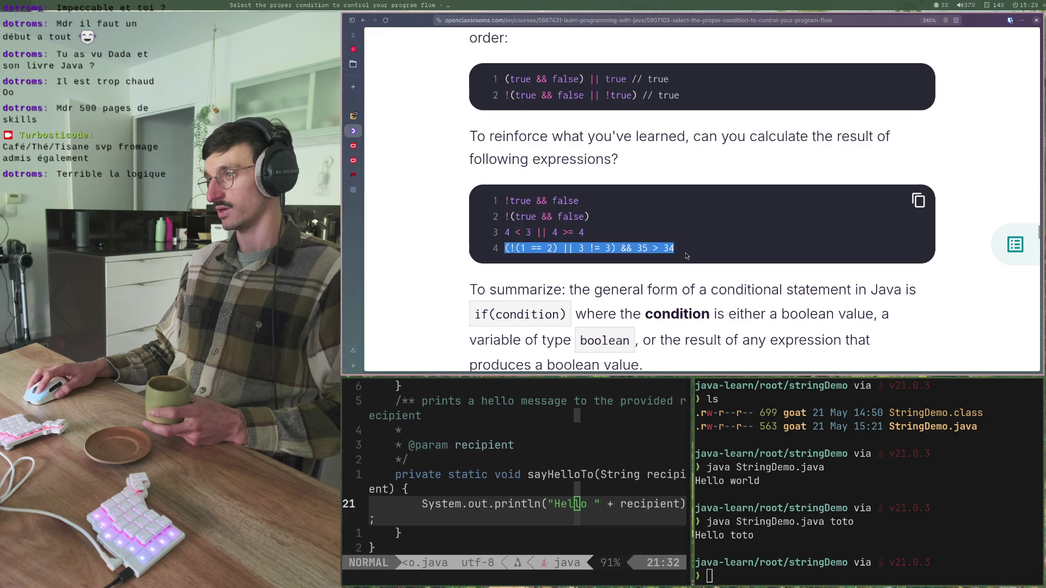
left_click(543, 246)
- Move down to the if(condition) summary and the 'Manage a chain of conditions' section
scroll(414, 269, "down", 3)
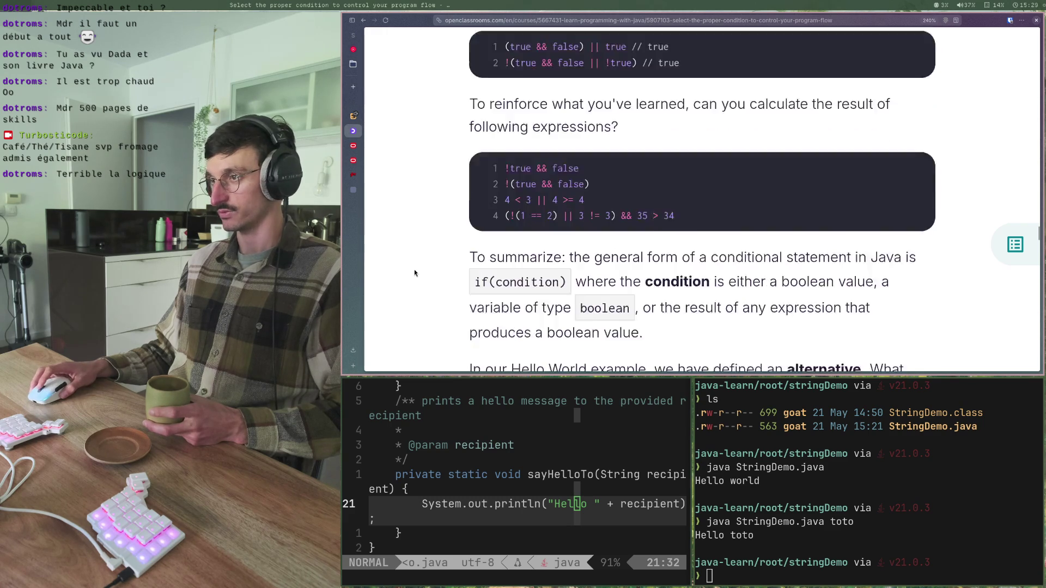
scroll(414, 270, "down", 15)
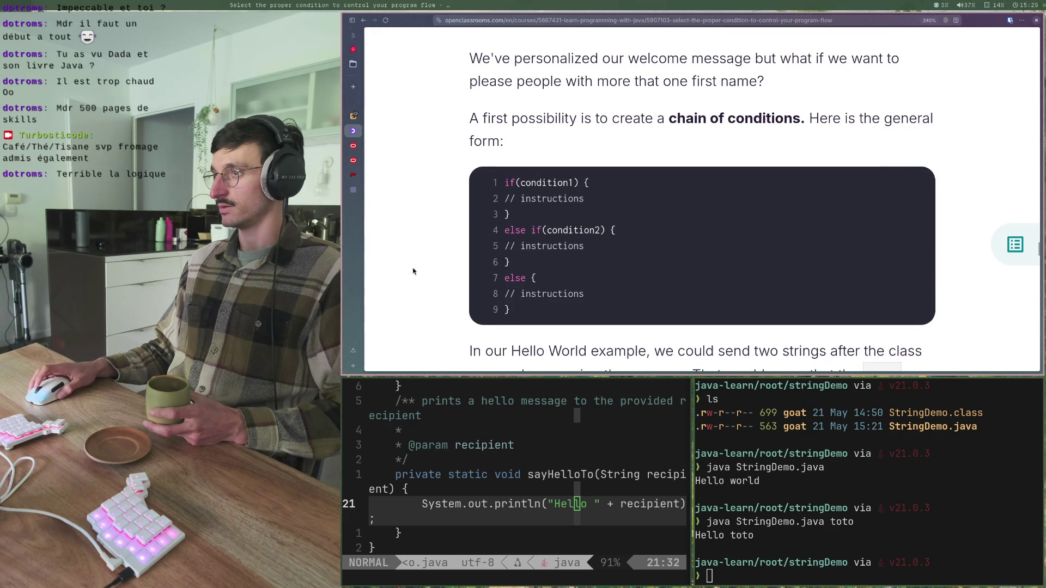
scroll(413, 270, "up", 10)
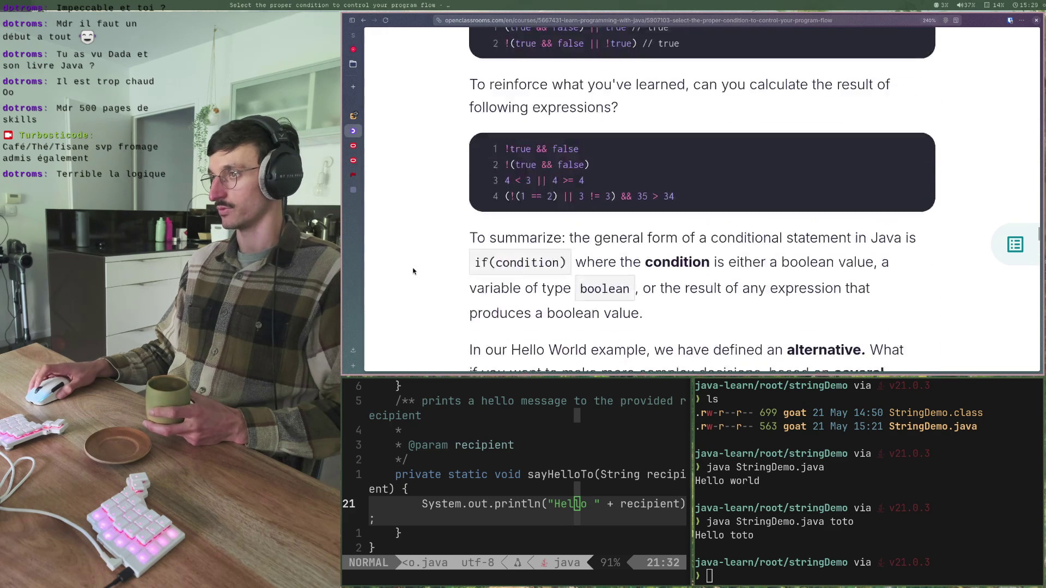
scroll(413, 271, "down", 10)
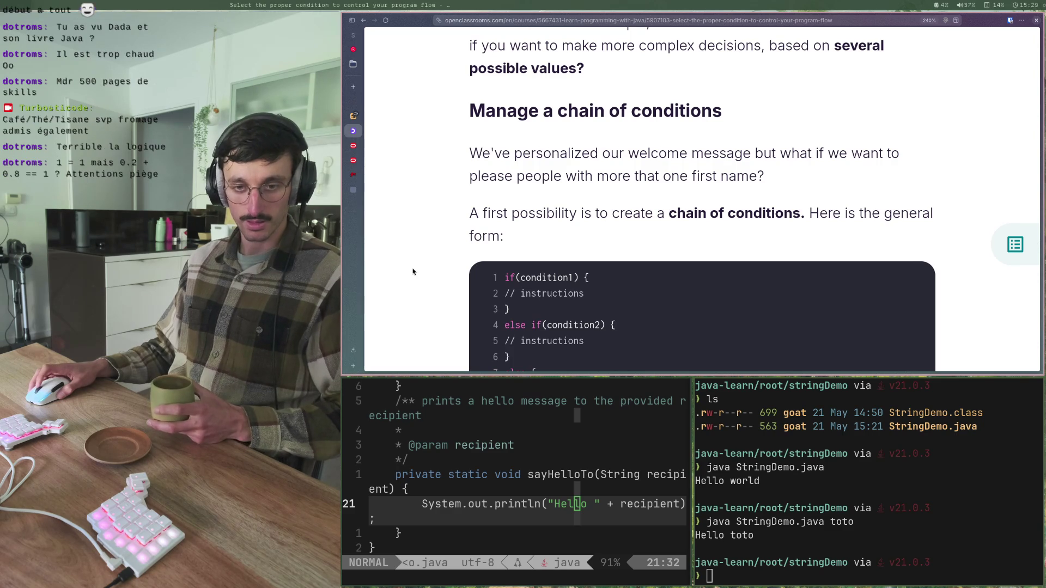
scroll(413, 271, "up", 3)
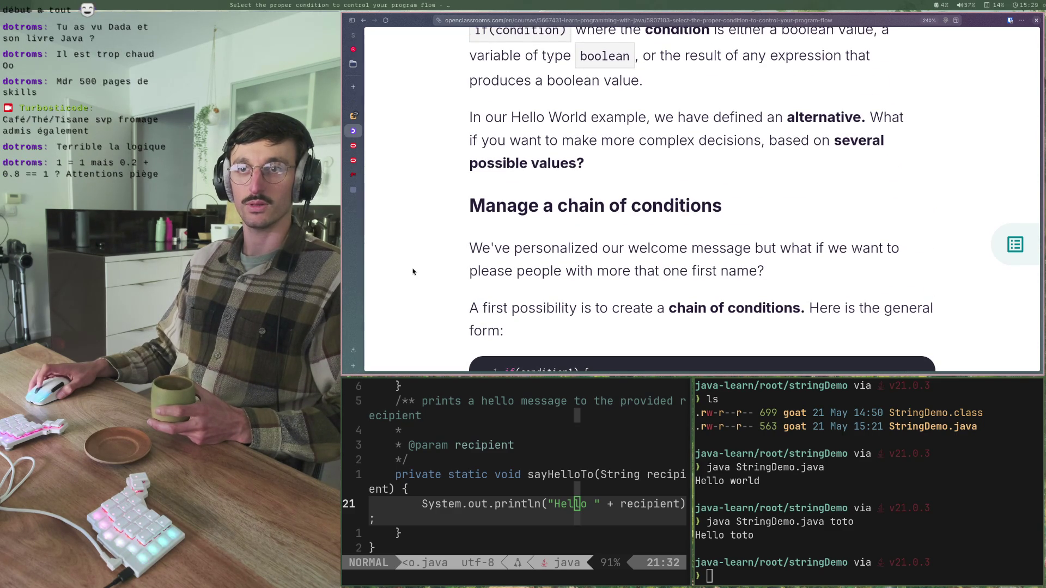
scroll(413, 271, "up", 3)
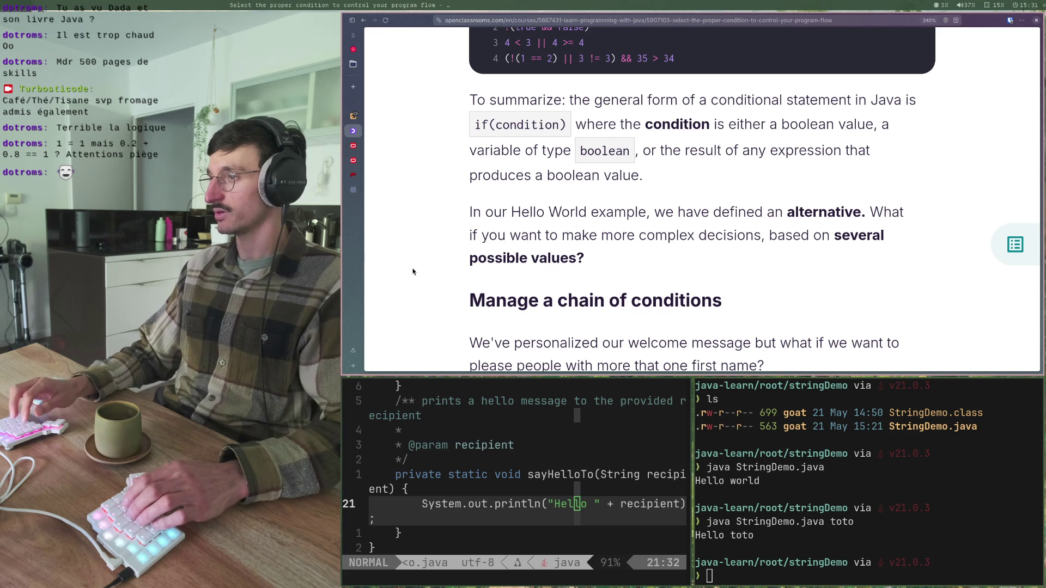
- Highlight the sentence introducing a chain of conditions and the else if(condition2) template line
scroll(413, 271, "up", 2)
scroll(413, 271, "down", 1)
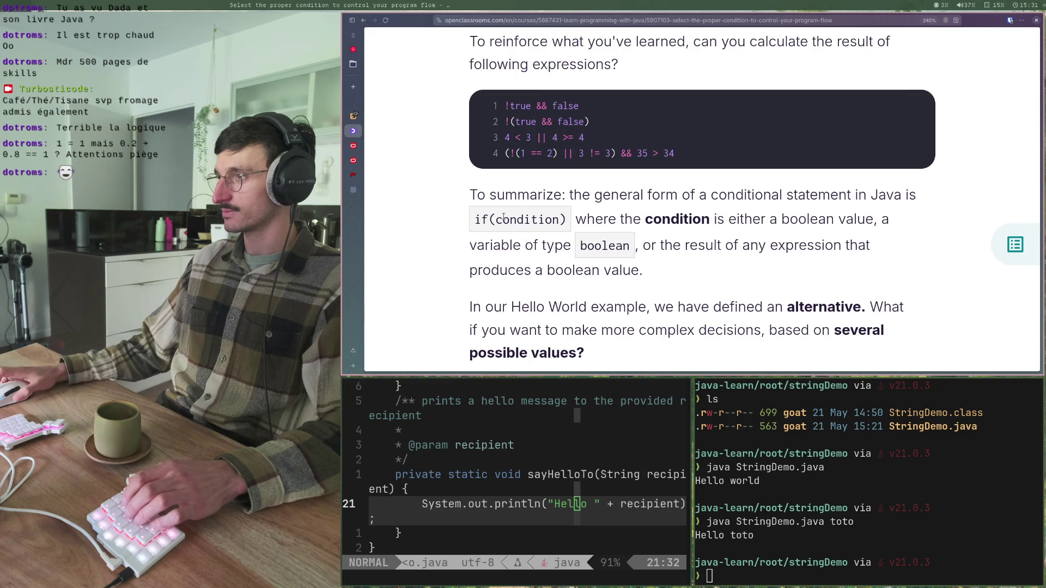
scroll(504, 217, "down", 5)
scroll(505, 218, "up", 1)
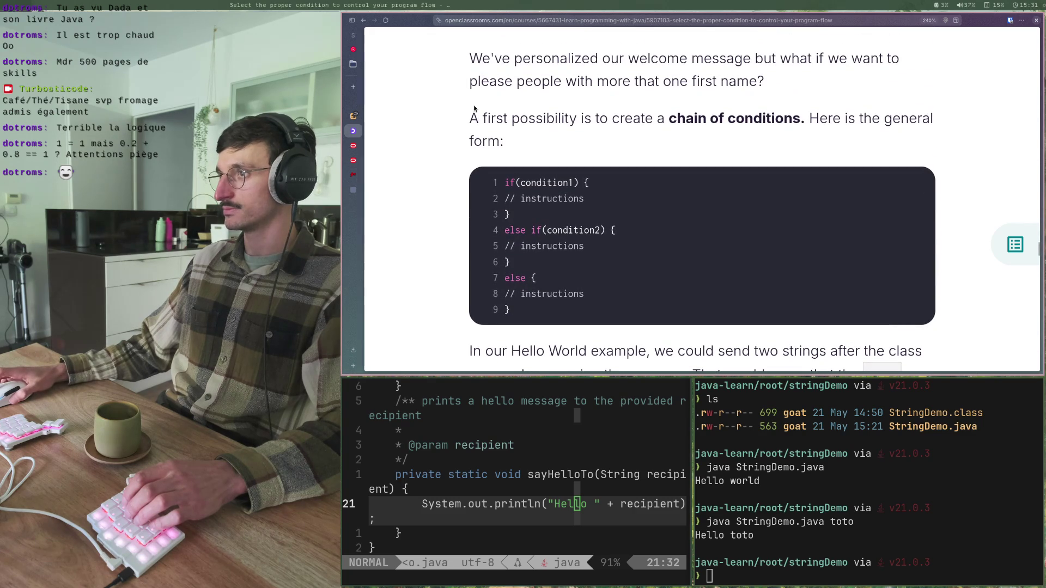
left_click_drag(472, 116, 665, 118)
left_click(669, 122)
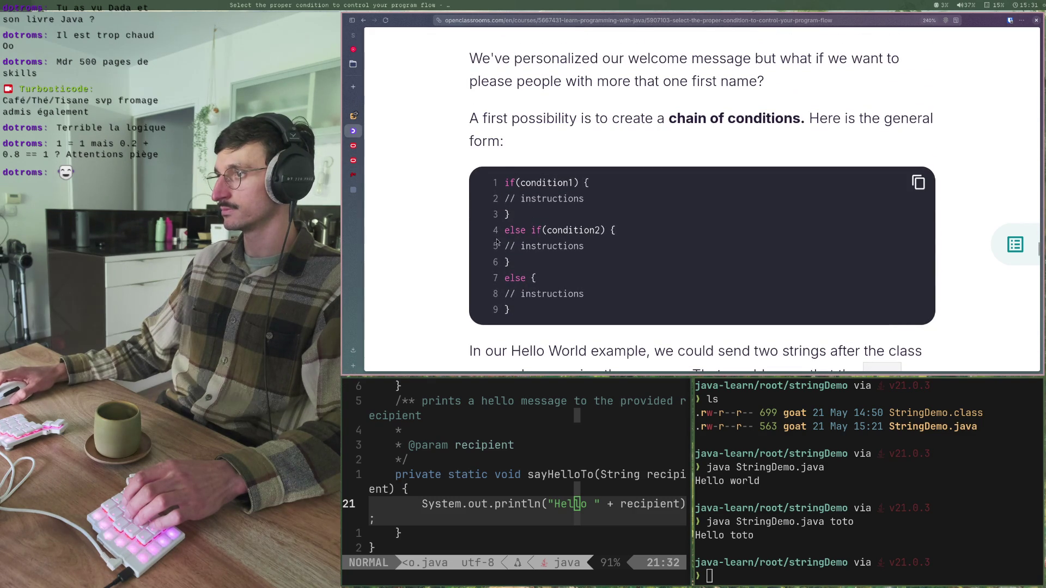
left_click_drag(508, 233, 574, 232)
left_click(516, 255)
- Scroll down to the main() example that joins two args before calling sayHelloTo
scroll(438, 253, "down", 2)
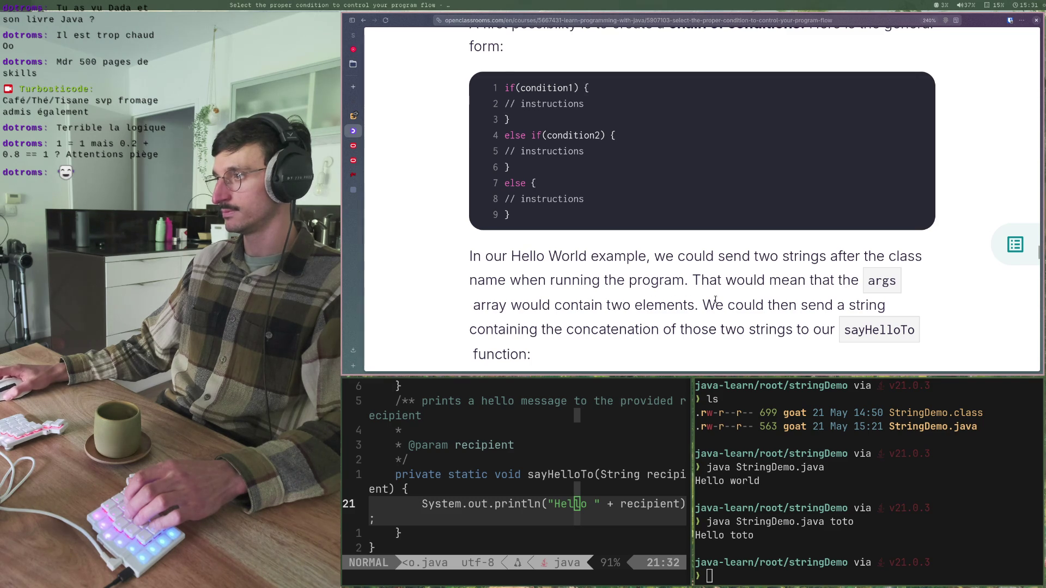
scroll(478, 307, "down", 2)
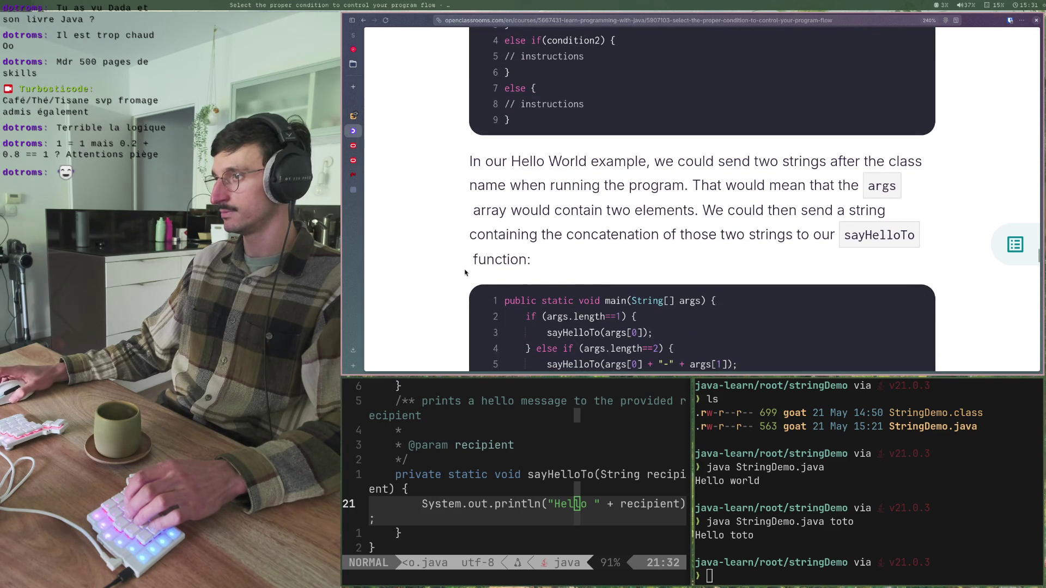
scroll(466, 272, "down", 2)
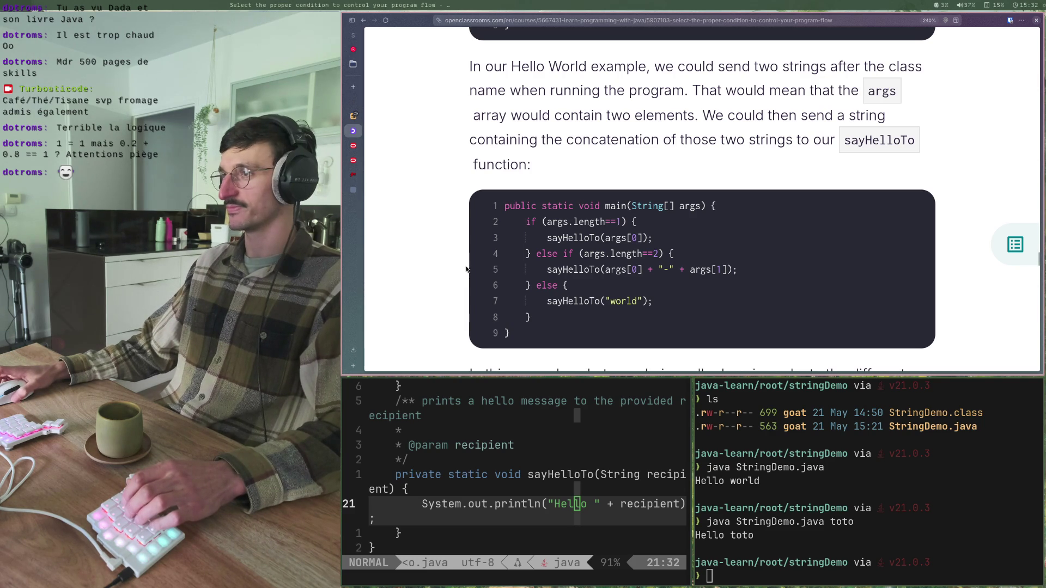
left_click_drag(501, 206, 654, 301)
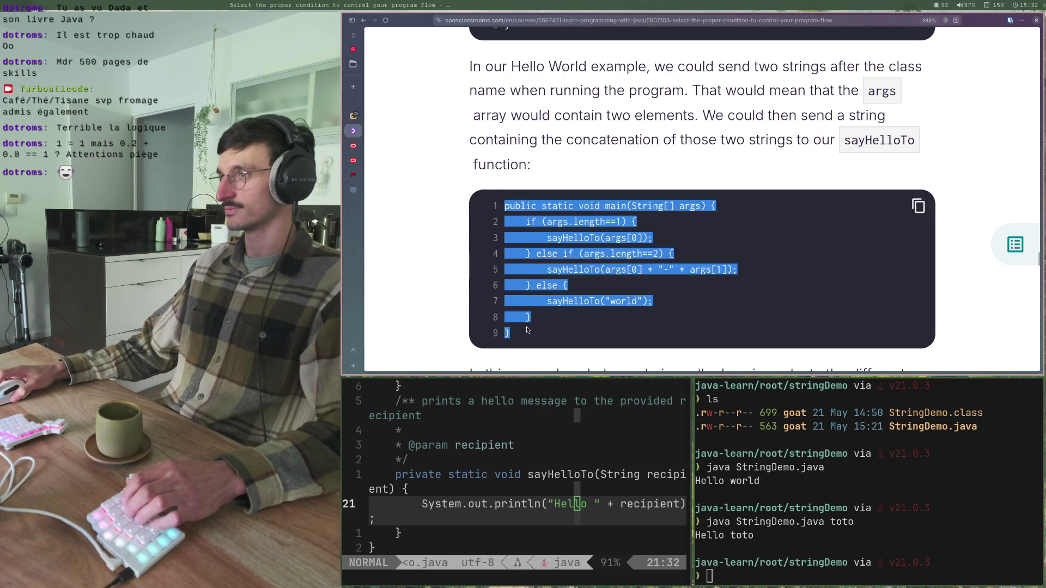
left_click(518, 247)
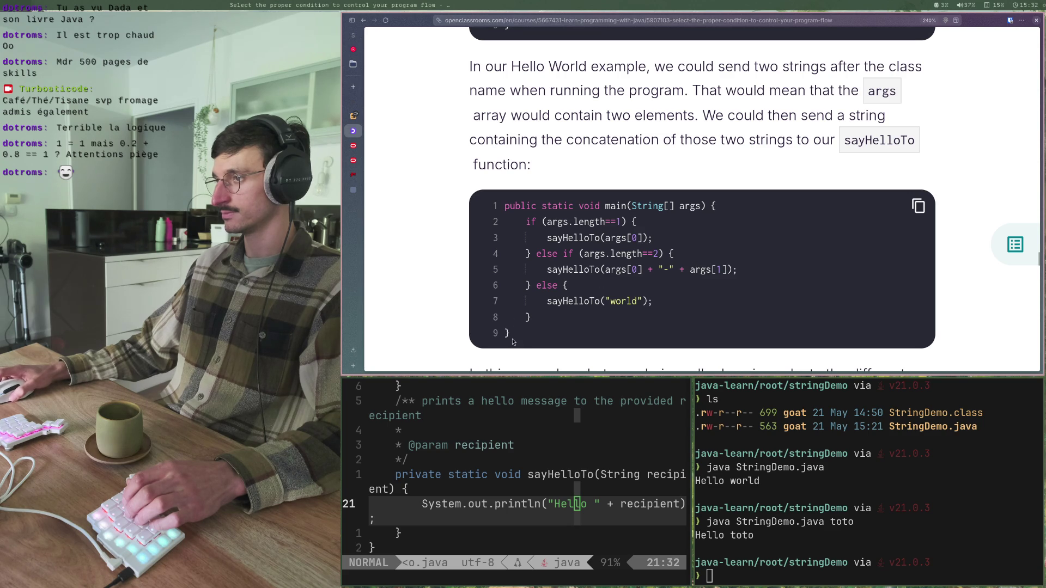
left_click_drag(513, 341, 504, 211)
left_click(552, 253)
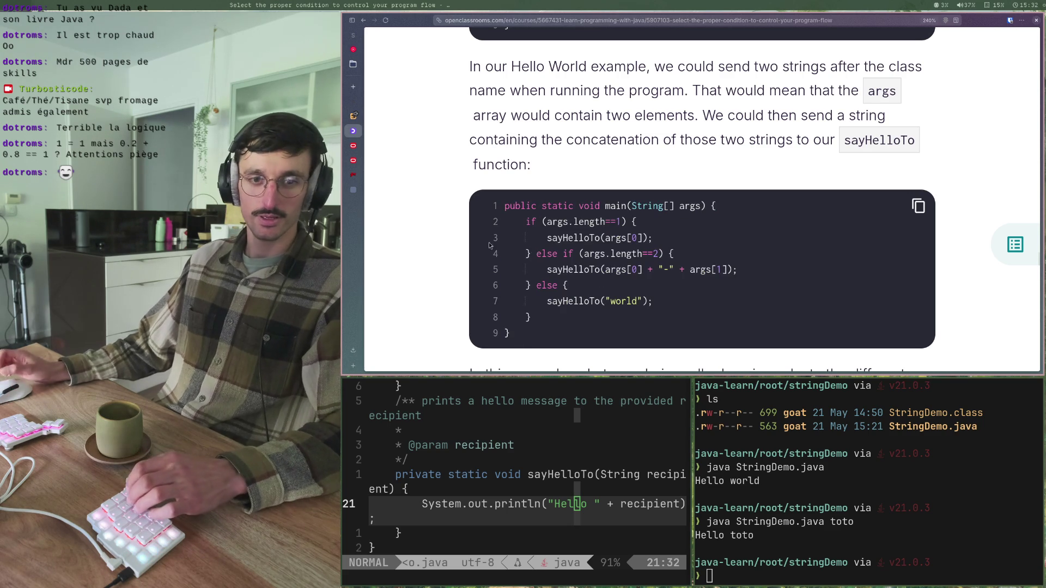
scroll(498, 238, "up", 5)
scroll(498, 238, "up", 3)
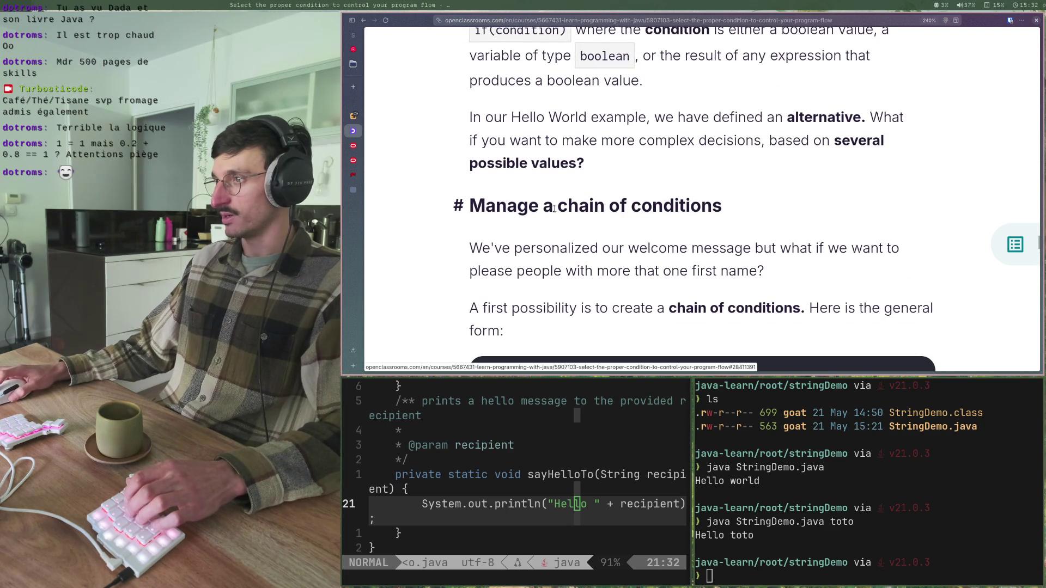
left_click_drag(556, 206, 724, 207)
left_click(514, 235)
scroll(514, 177, "down", 3)
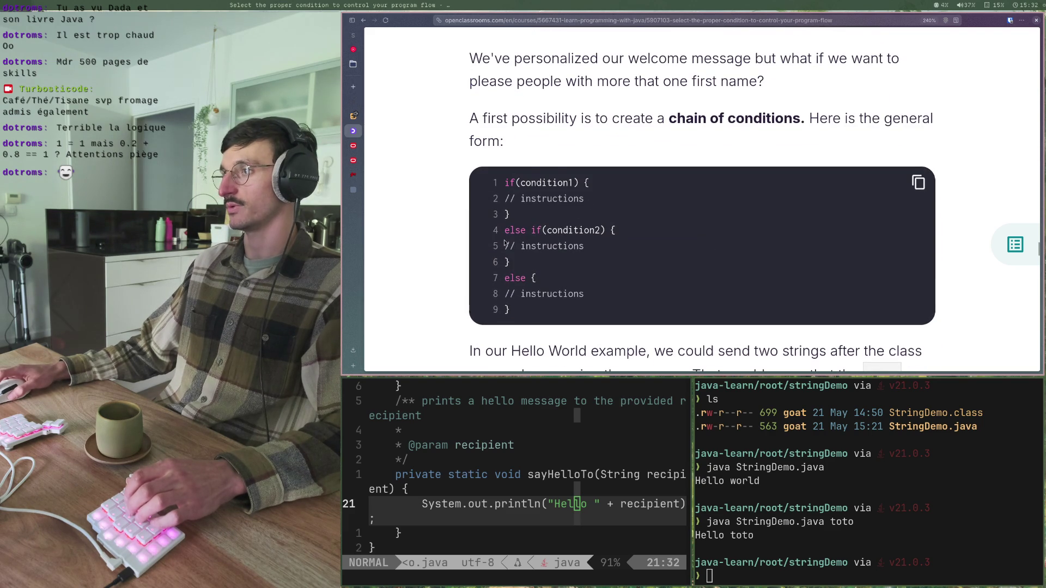
left_click_drag(511, 246, 636, 244)
left_click(589, 262)
left_click_drag(511, 289, 604, 305)
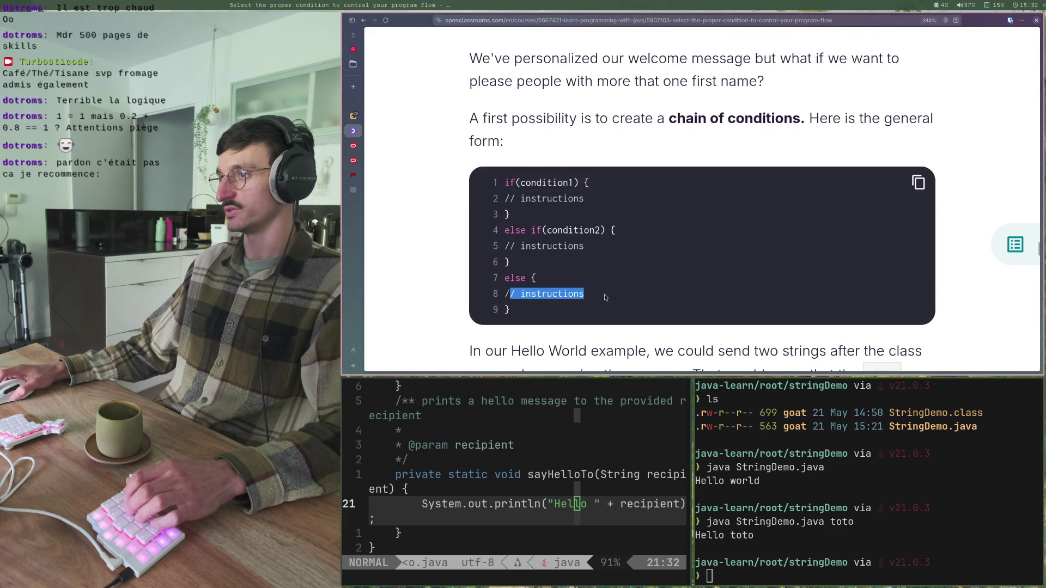
left_click(604, 305)
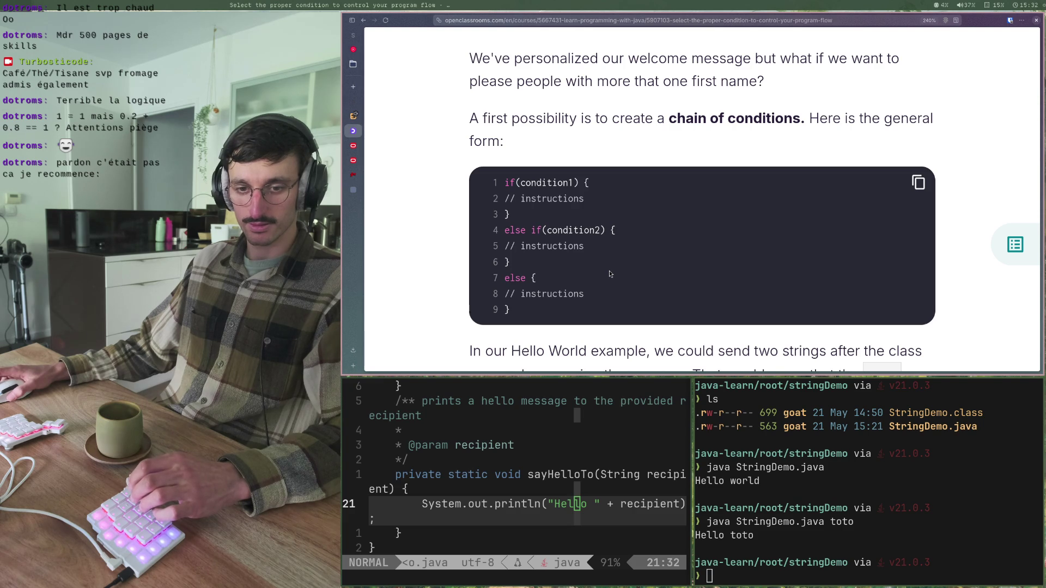
scroll(605, 270, "down", 3)
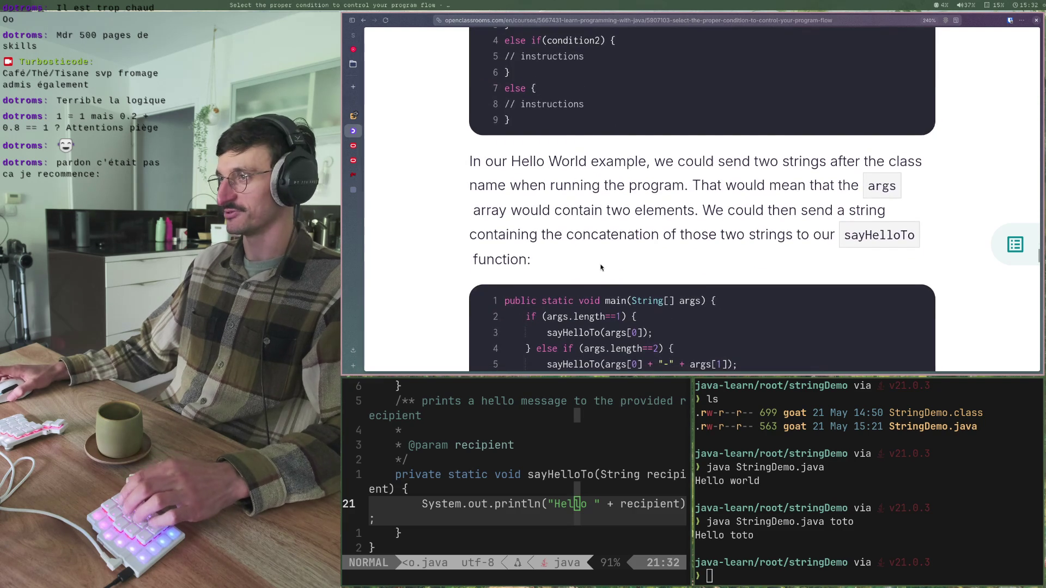
scroll(601, 268, "down", 2)
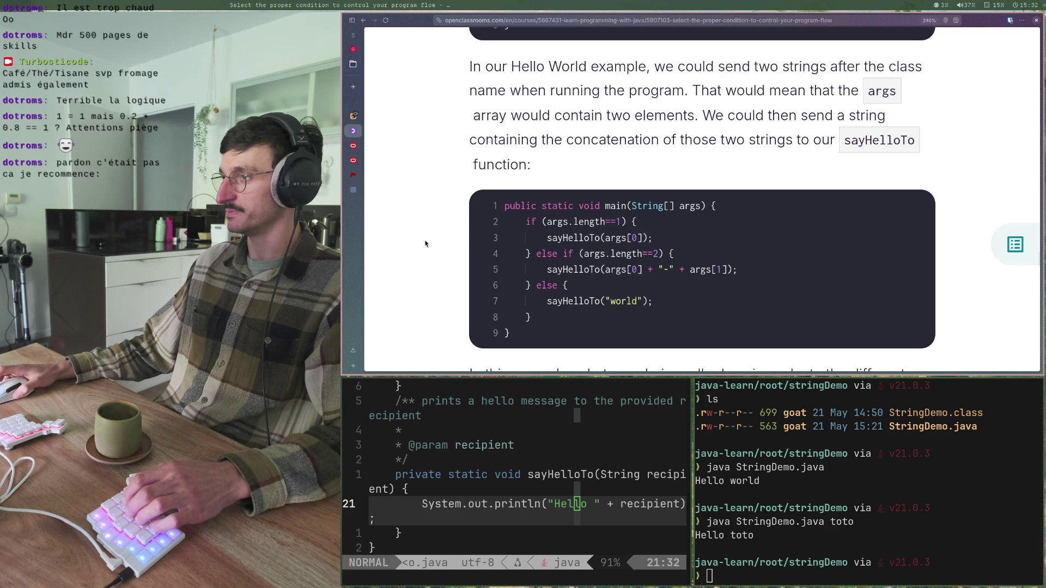
scroll(427, 245, "up", 1)
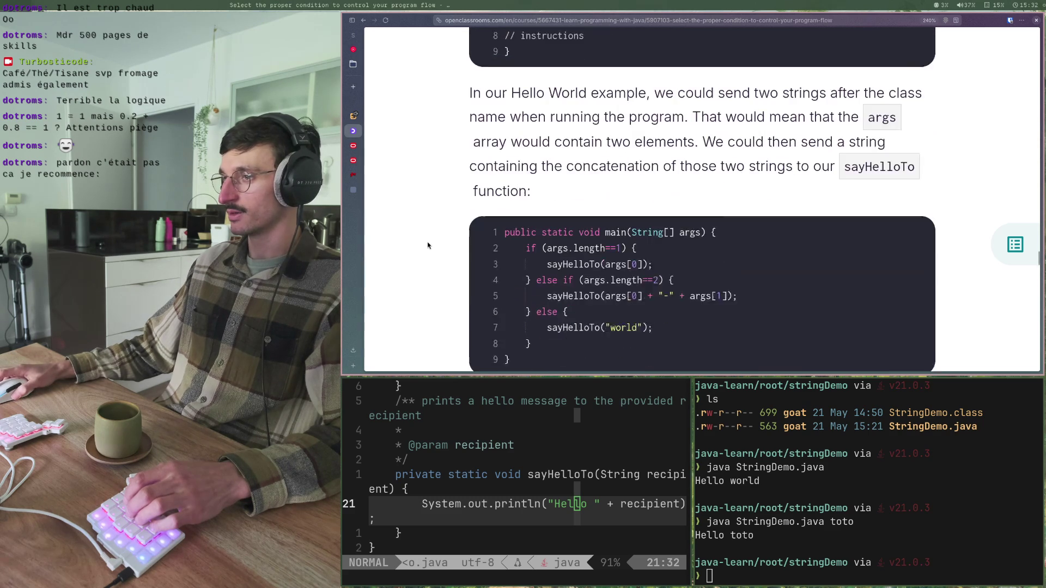
scroll(428, 245, "down", 1)
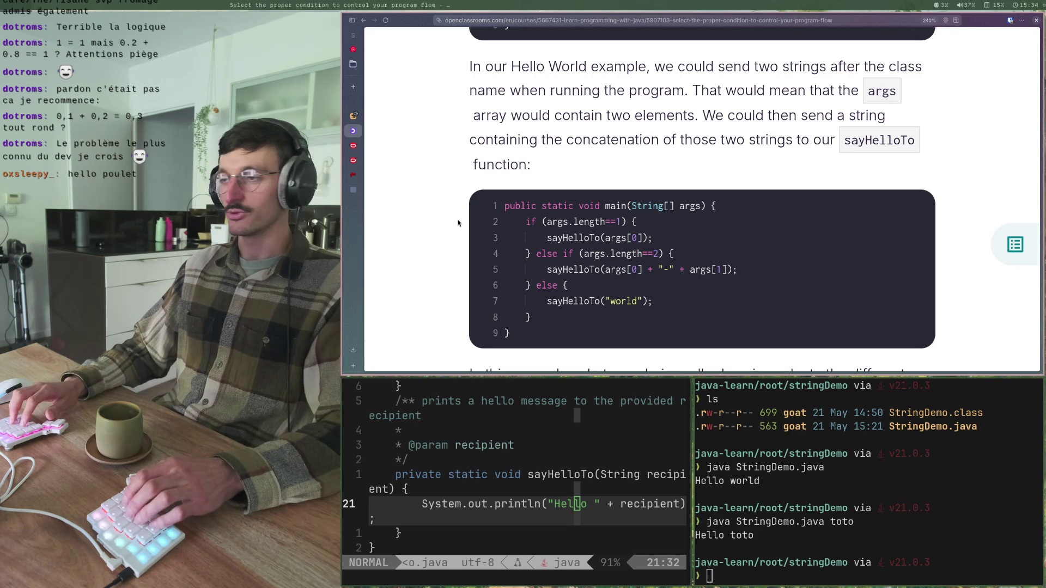
- Cycle focus with Super+H/J/K/L across course page, Vim editor and terminals, ending on the shell
key("super+j")
key("super+k")
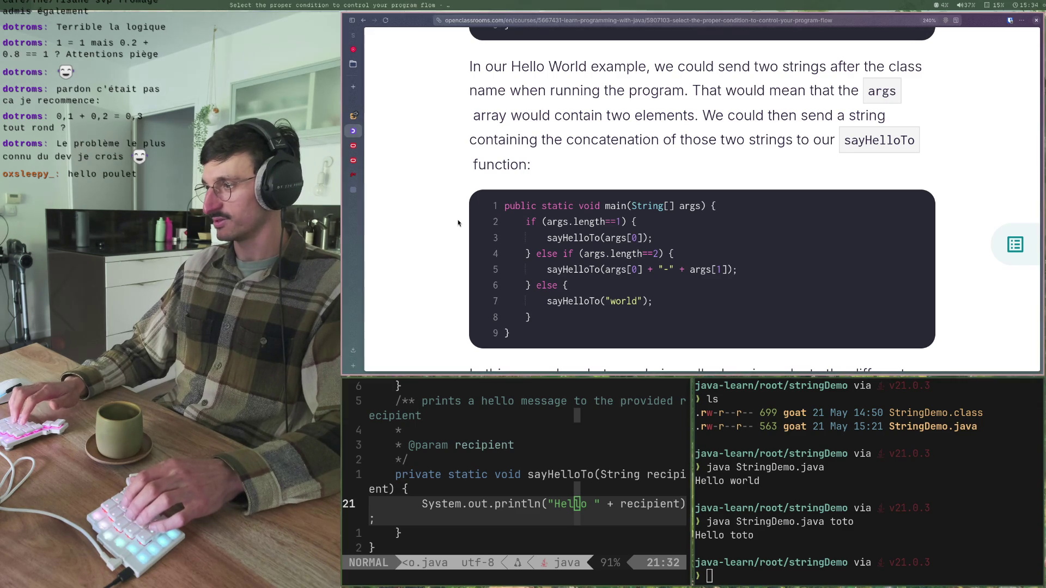
key("super+j")
key("super+l")
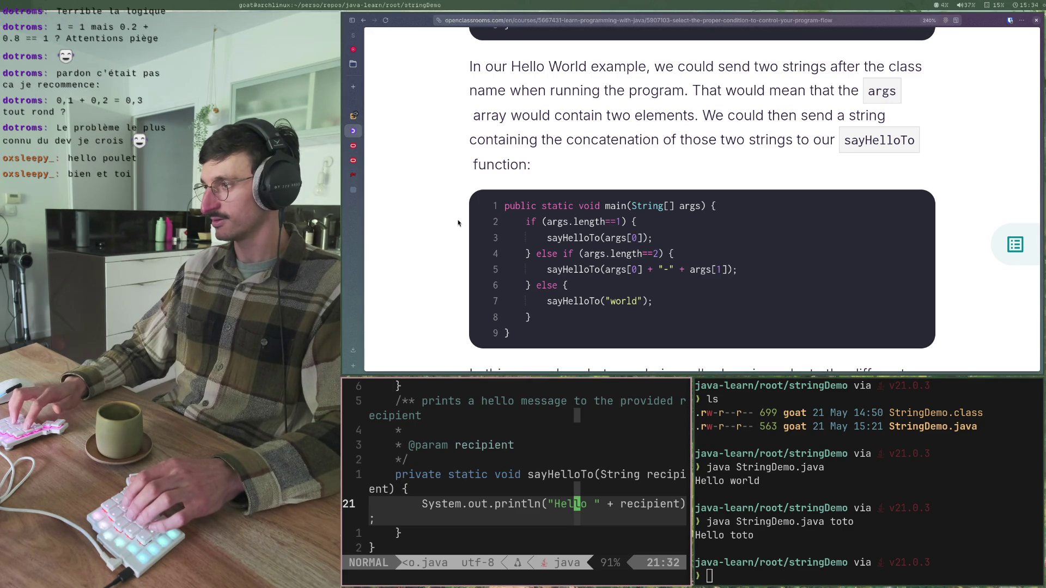
key("super+k")
key("super+j")
key("super+l")
key("super+h")
key("super+k")
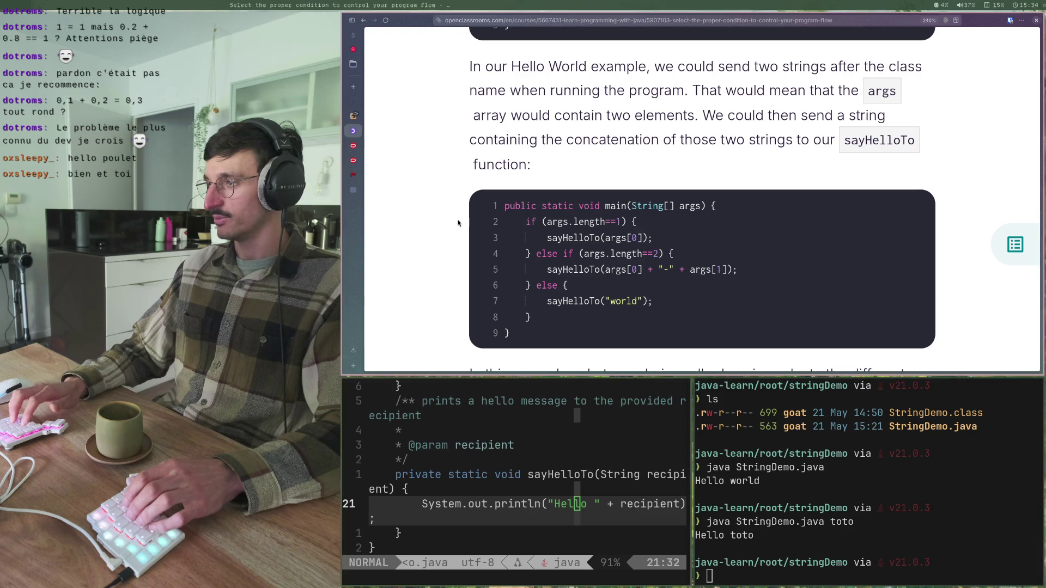
key("super+j")
key("super+l")
key("super+h")
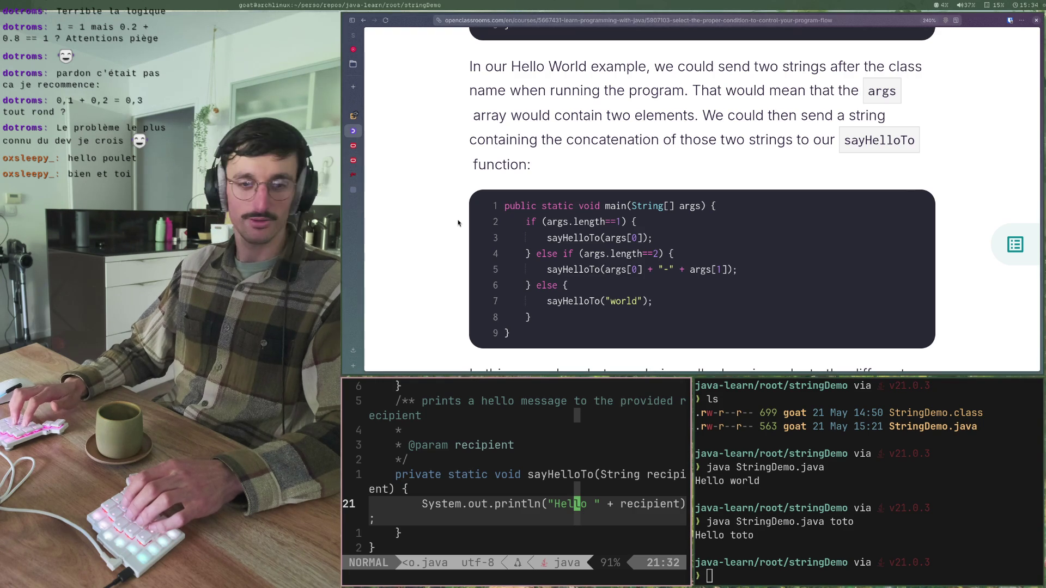
key("super+k")
key("super+j")
key("super+l")
key("super+h")
key("super+k")
key("super+j")
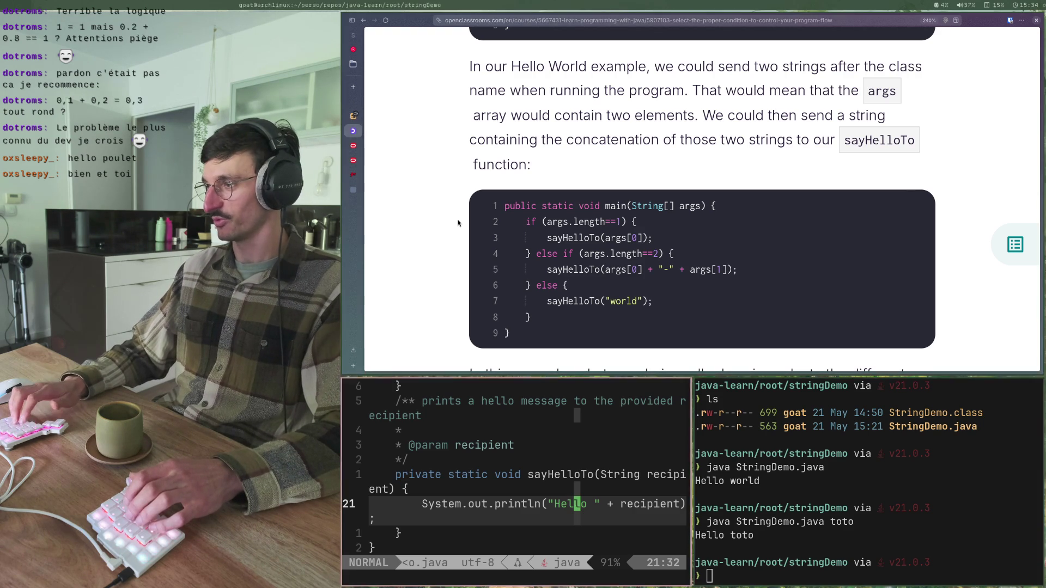
key("super+l")
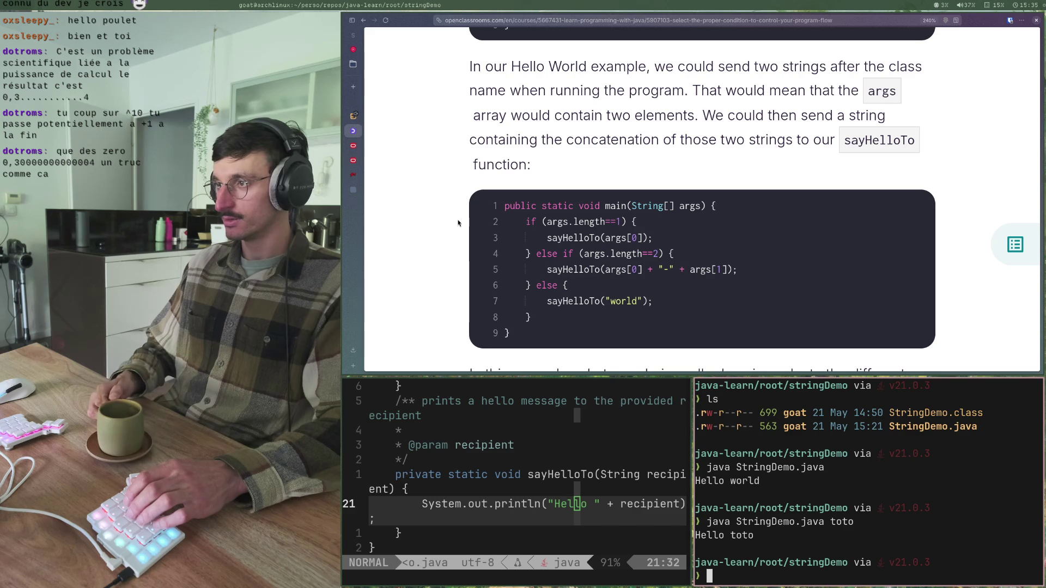
- Scroll back up and select the four boolean exercise expressions
scroll(457, 223, "up", 10)
scroll(458, 223, "up", 5)
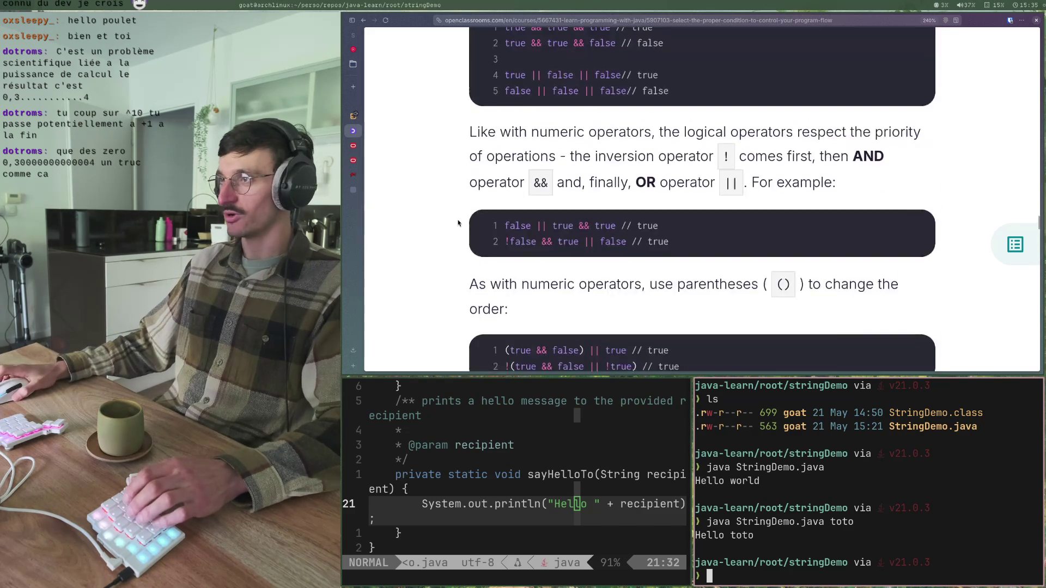
scroll(458, 223, "down", 3)
left_click_drag(675, 248, 470, 204)
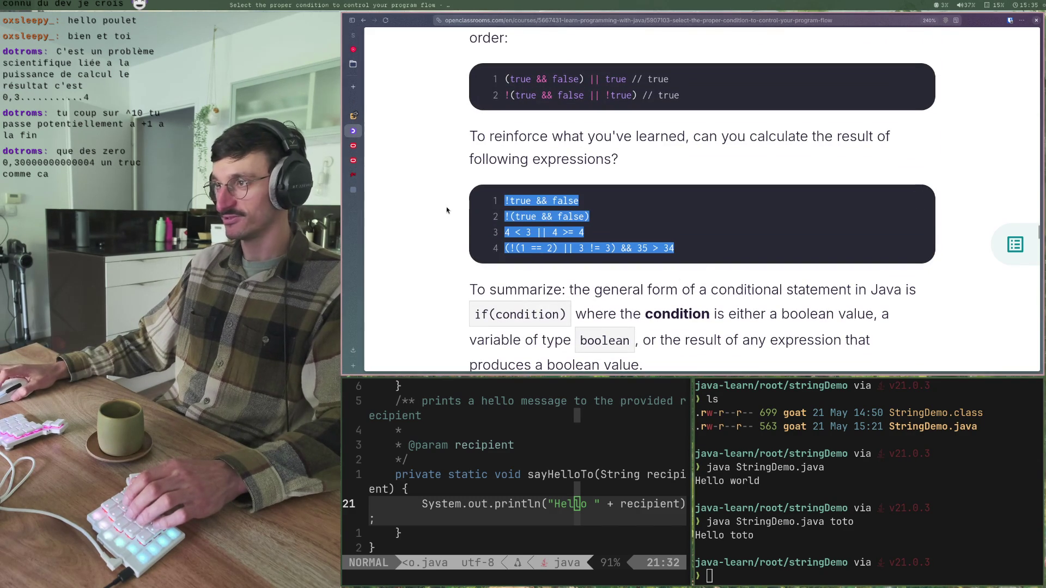
left_click(445, 209)
- Scroll down past the main() example to 'The switch statement' heading
scroll(444, 210, "down", 3)
scroll(444, 209, "down", 15)
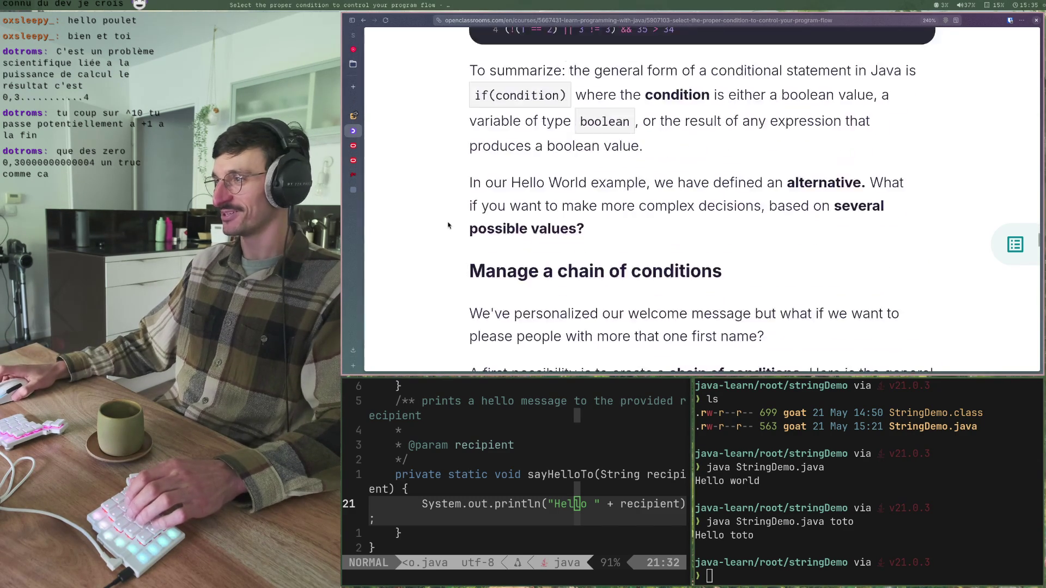
scroll(435, 216, "down", 2)
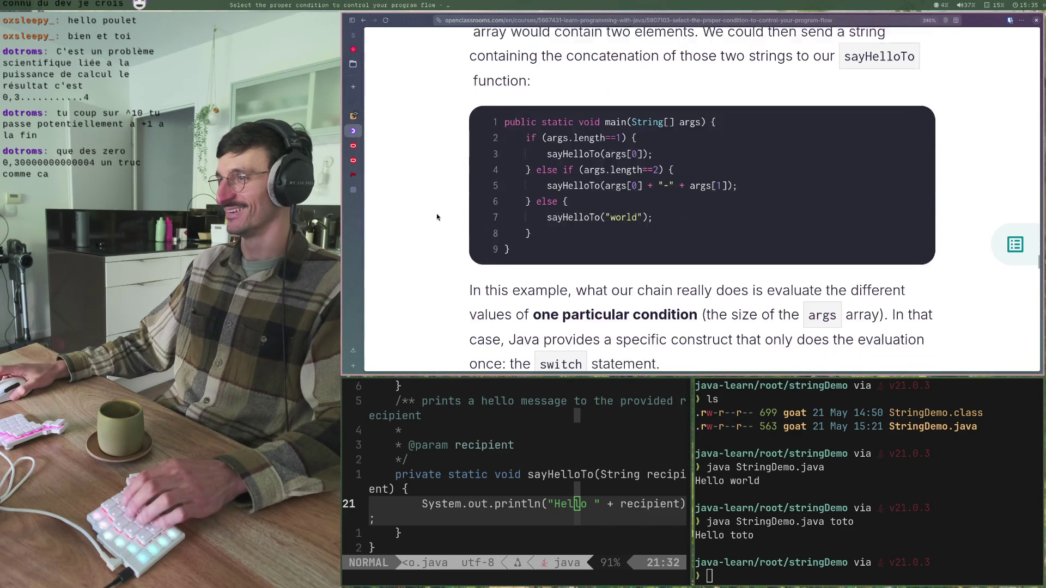
scroll(436, 217, "up", 2)
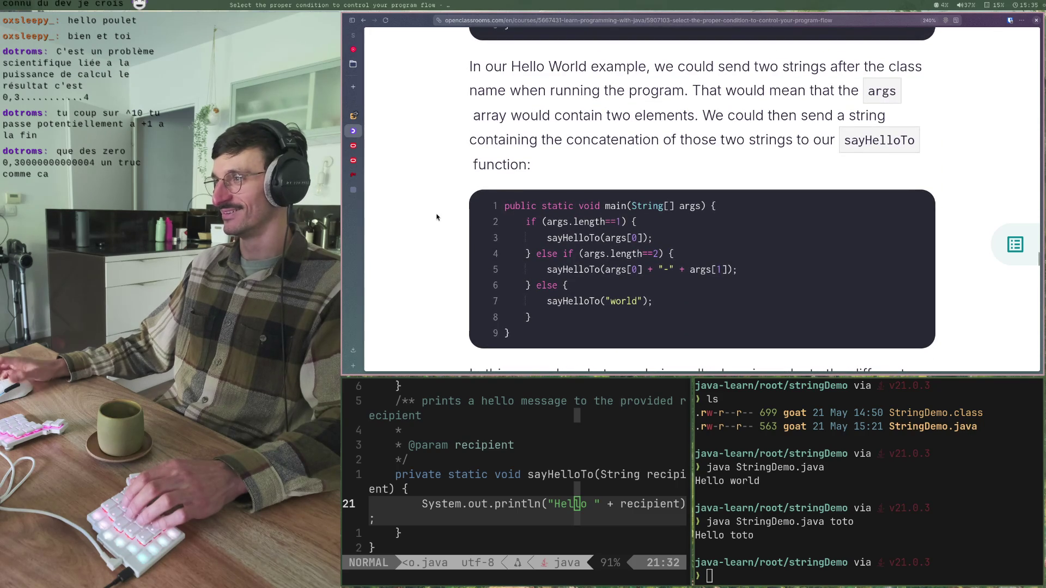
scroll(440, 217, "down", 4)
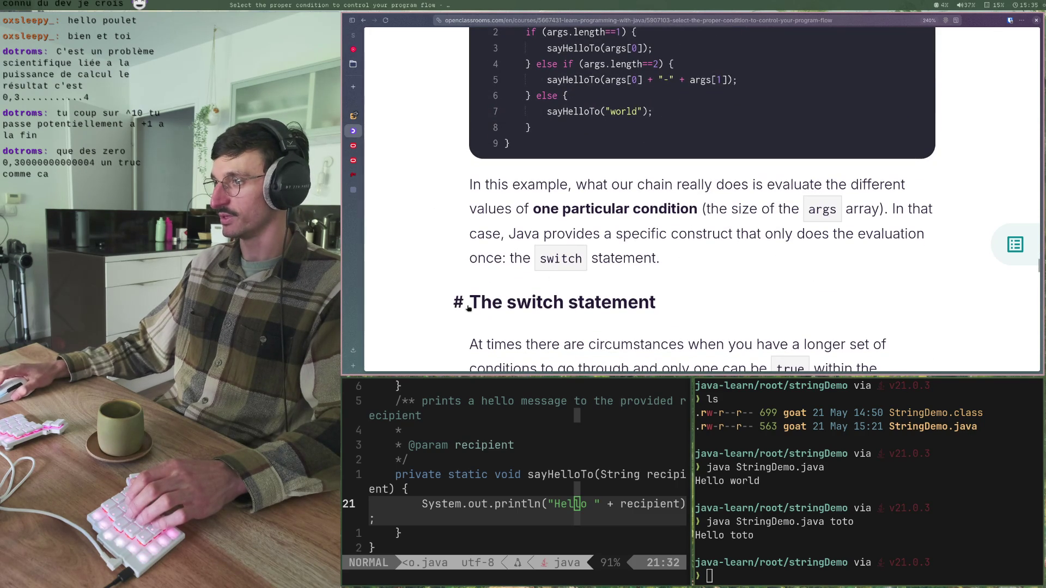
scroll(674, 303, "down", 2)
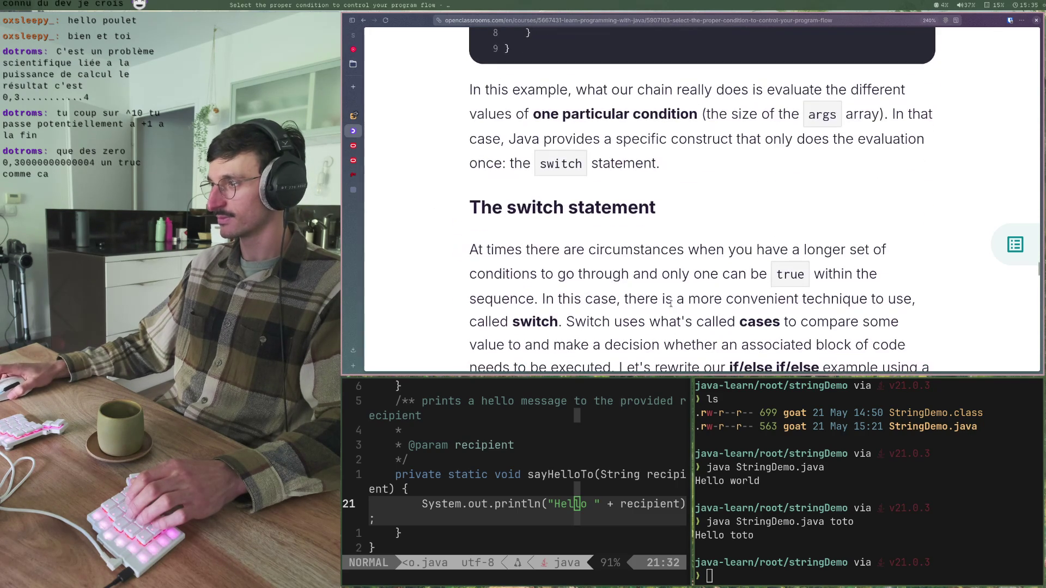
- Scroll slightly to show switch(args.length) with its case 0 branch
scroll(671, 303, "down", 2)
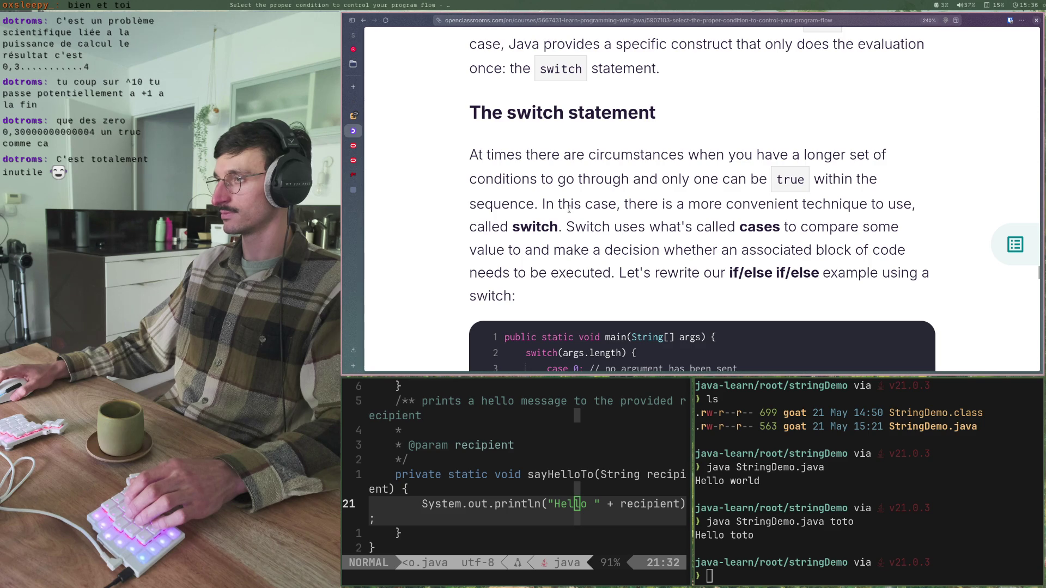
- View the full switch example with case 1, case 2 and default, highlighting break; on line 5
scroll(568, 209, "down", 2)
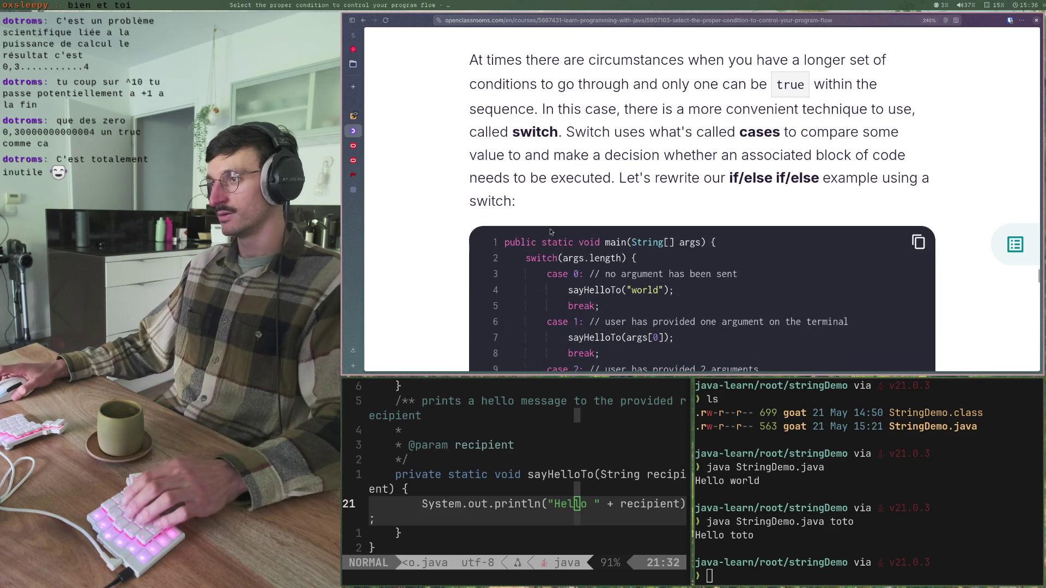
scroll(550, 228, "down", 2)
scroll(549, 226, "down", 2)
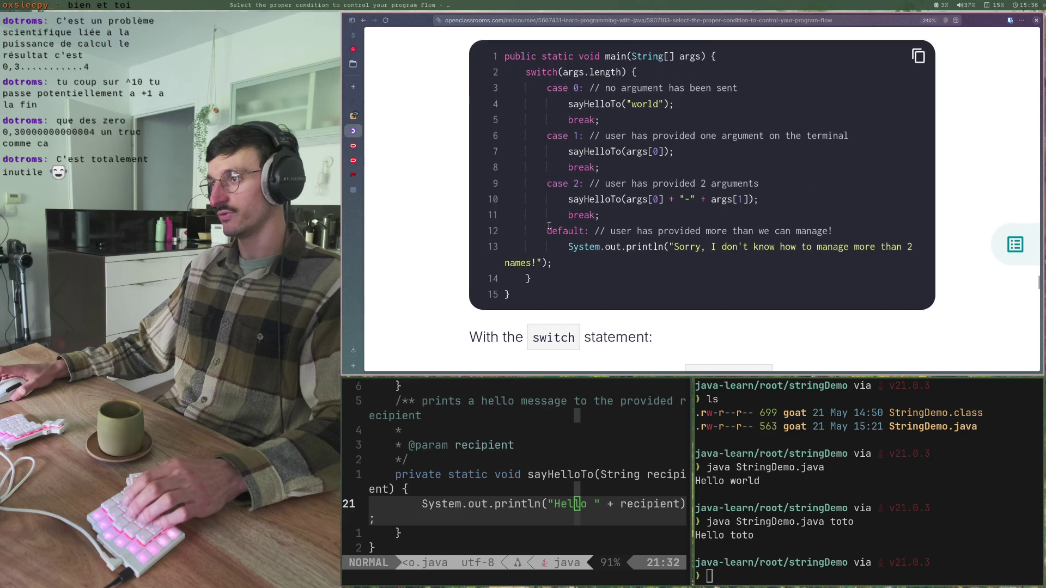
scroll(549, 226, "up", 2)
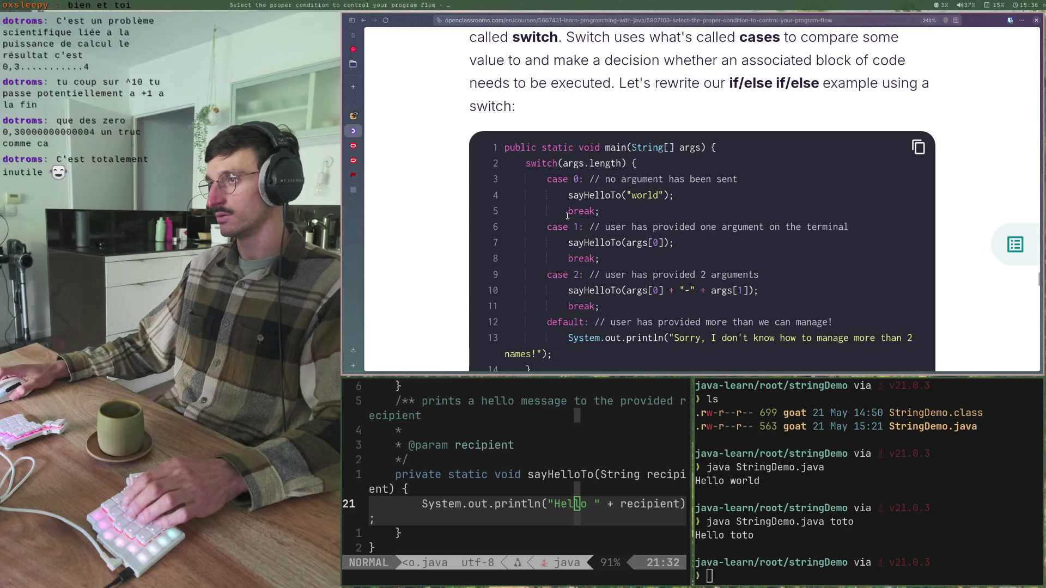
left_click_drag(568, 211, 600, 211)
left_click(612, 218)
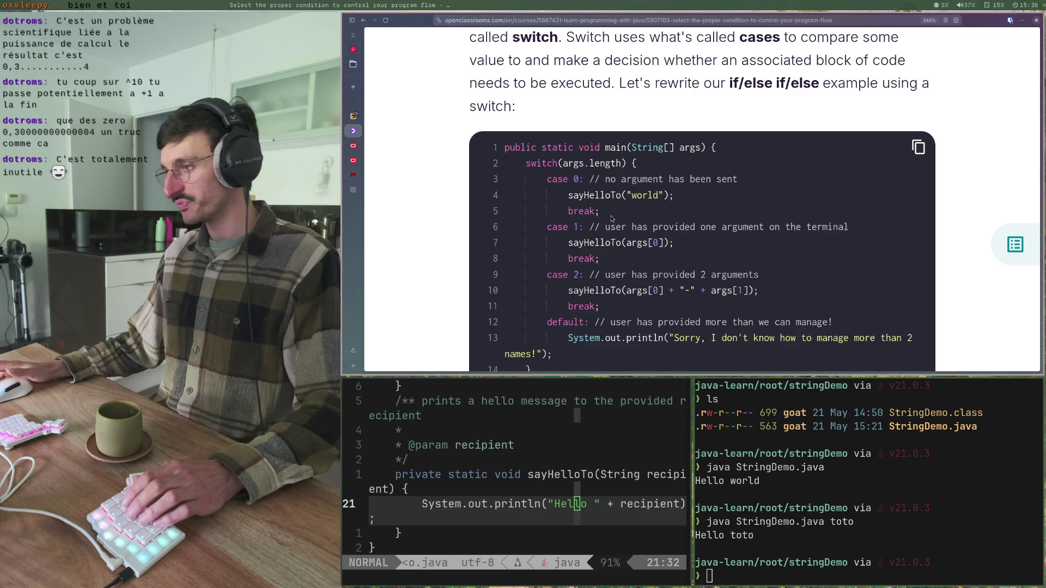
scroll(543, 146, "down", 2)
scroll(539, 151, "up", 2)
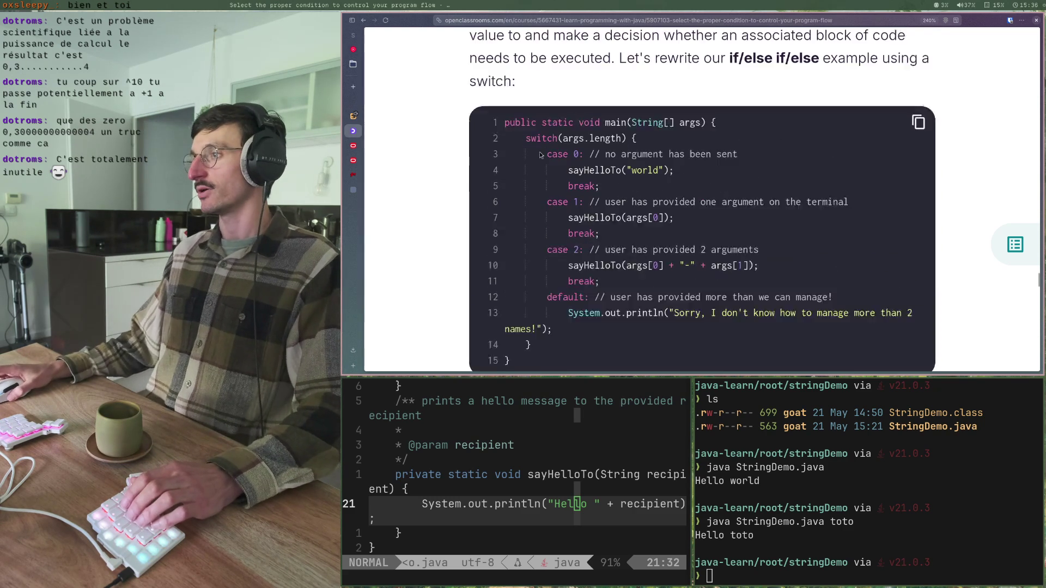
- Return to the Hello World if/else example and highlight its first if and else branch
scroll(540, 155, "up", 10)
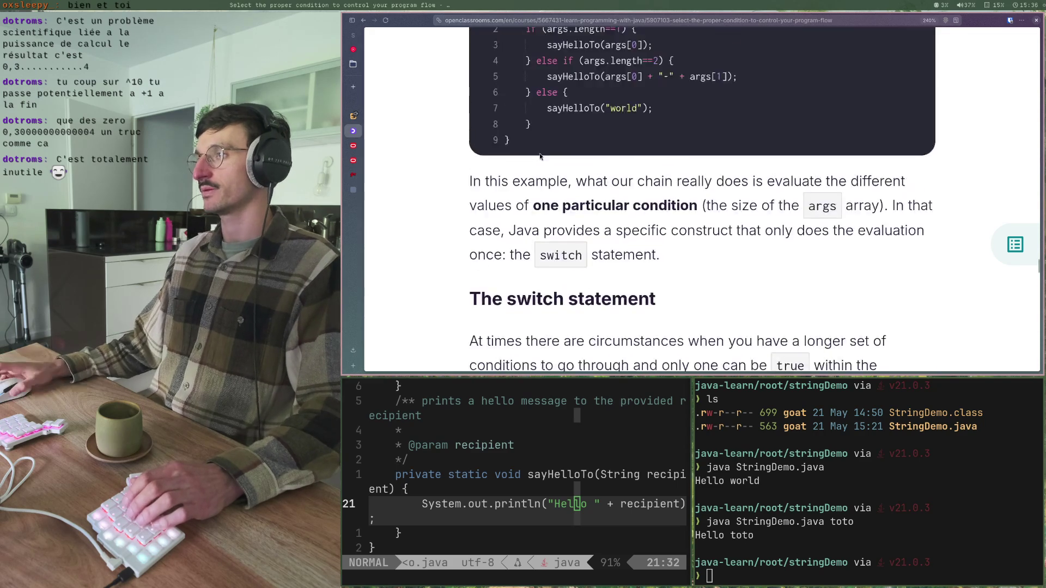
scroll(539, 153, "up", 2)
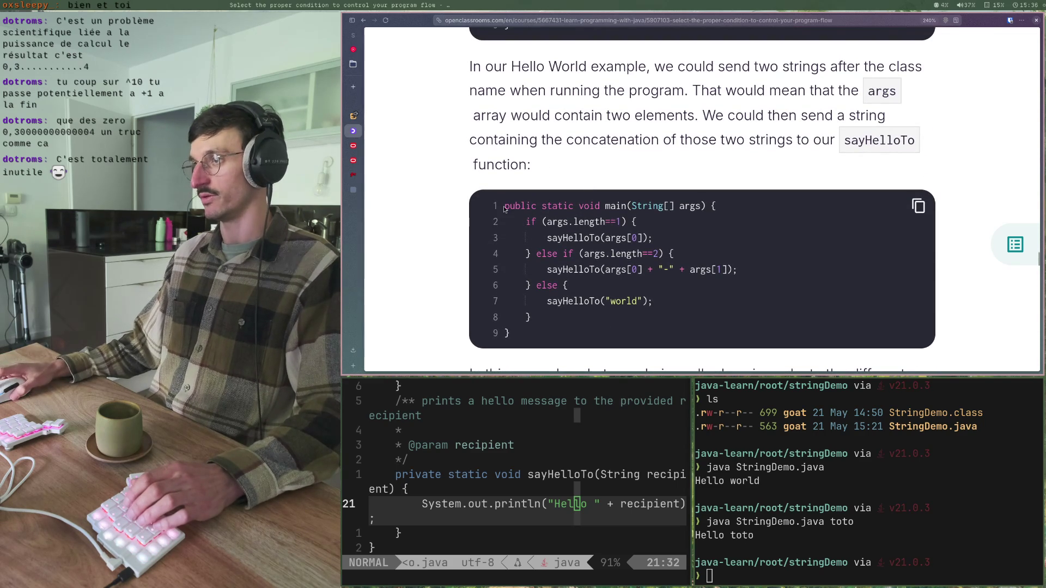
left_click_drag(511, 220, 535, 324)
left_click(536, 328)
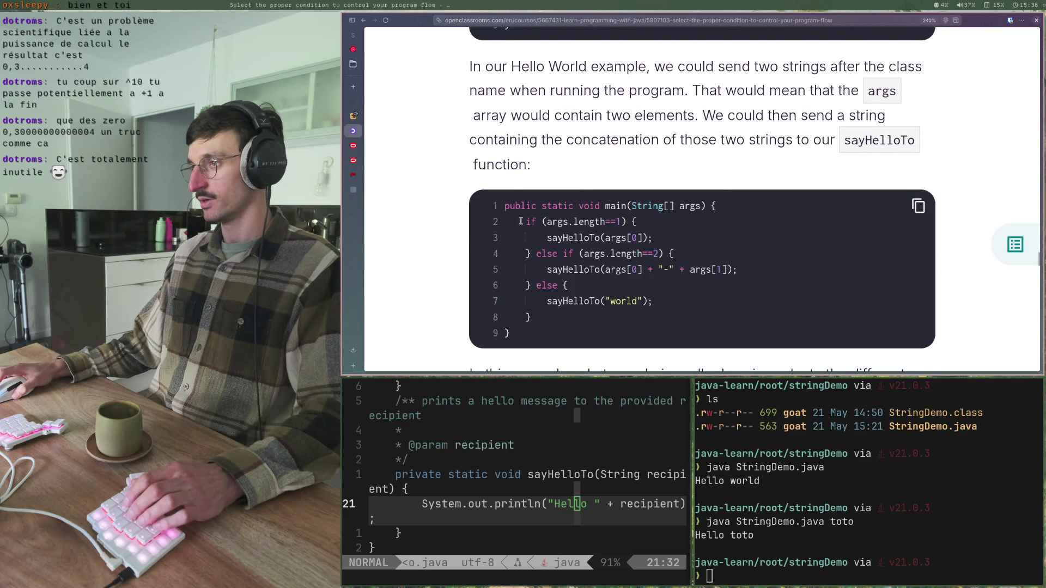
mouse_move(521, 221)
left_mouse_down()
mouse_move(551, 221)
mouse_move(590, 253)
left_mouse_up()
left_click_drag(541, 285, 546, 294)
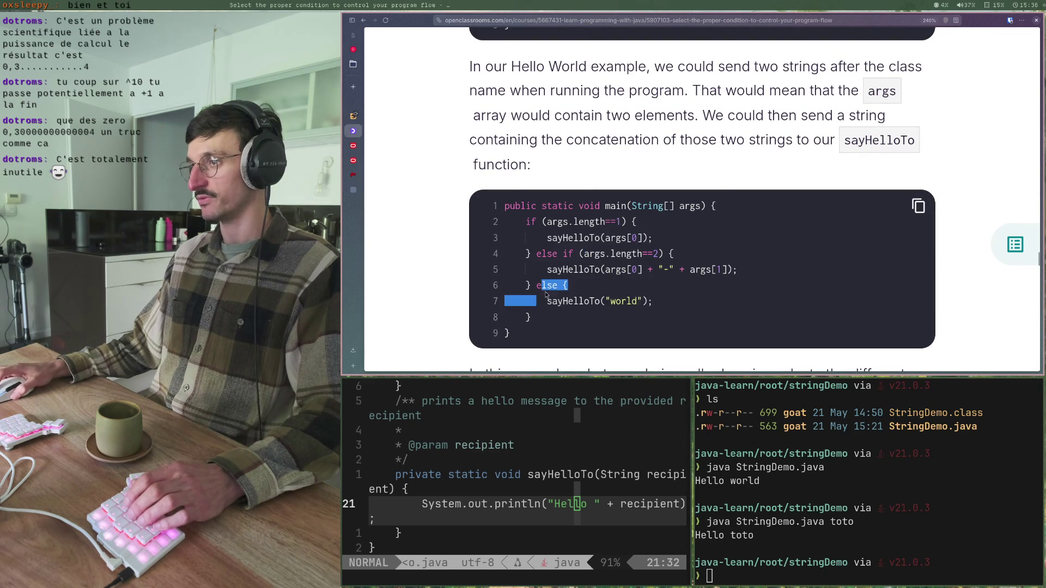
mouse_move(657, 303)
left_mouse_down()
mouse_move(679, 256)
mouse_move(667, 226)
left_mouse_up()
left_click(669, 229)
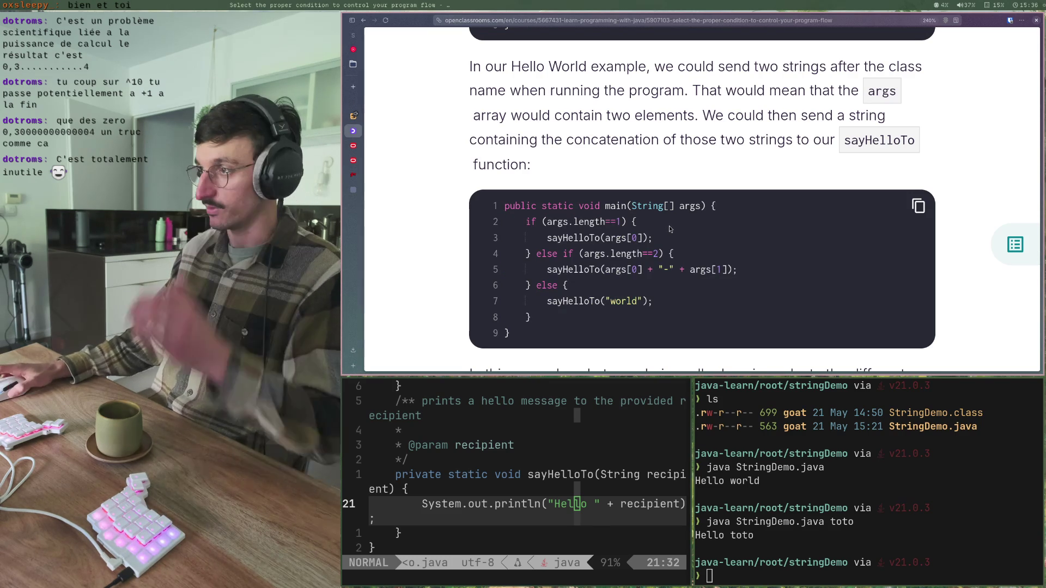
- Highlight main's args parameter, the args.length==1 condition and args[0] in the single-name call
left_click_drag(684, 207, 698, 209)
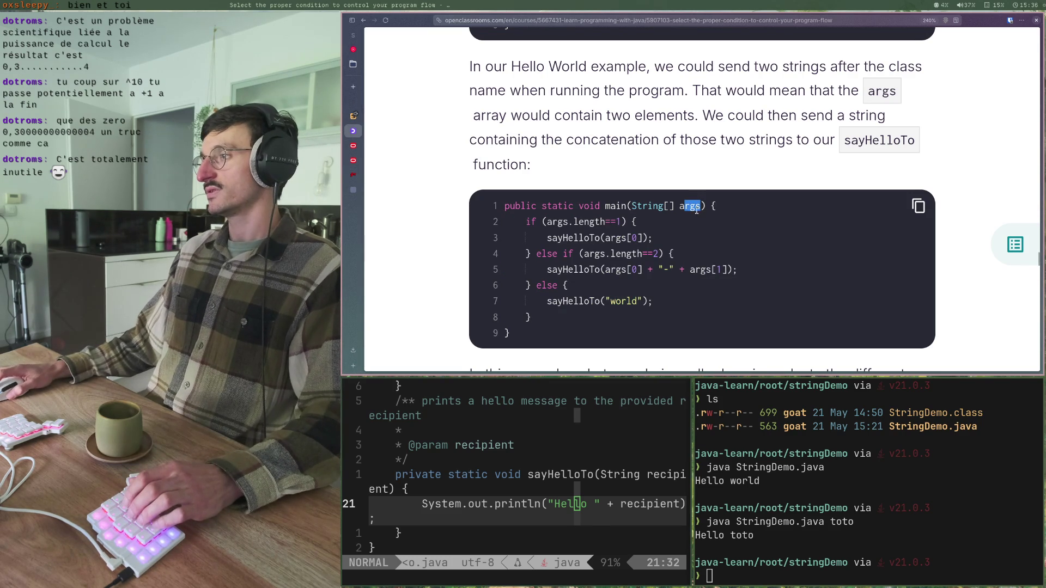
left_click_drag(620, 221, 553, 223)
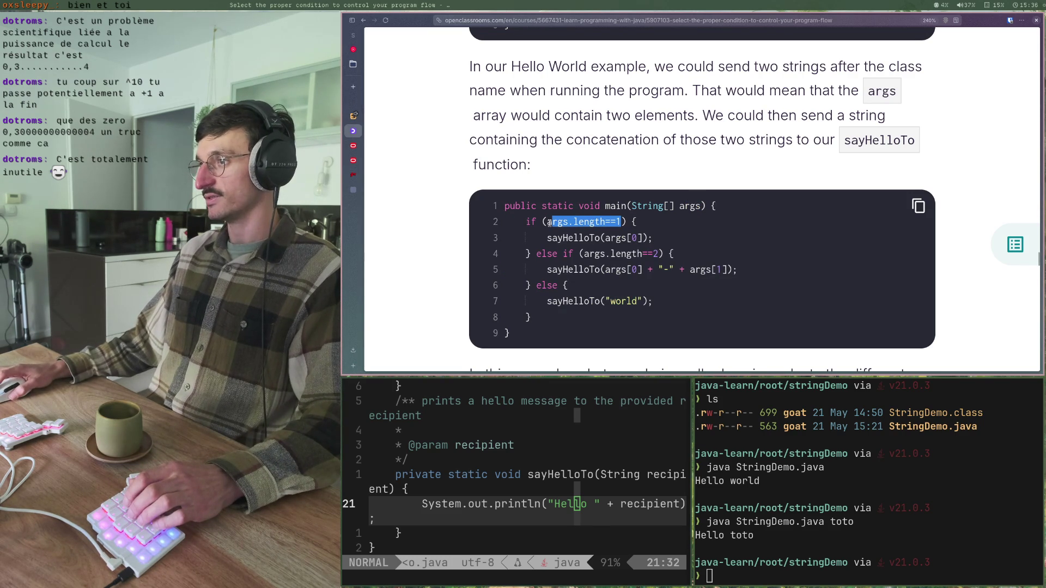
left_click(554, 236)
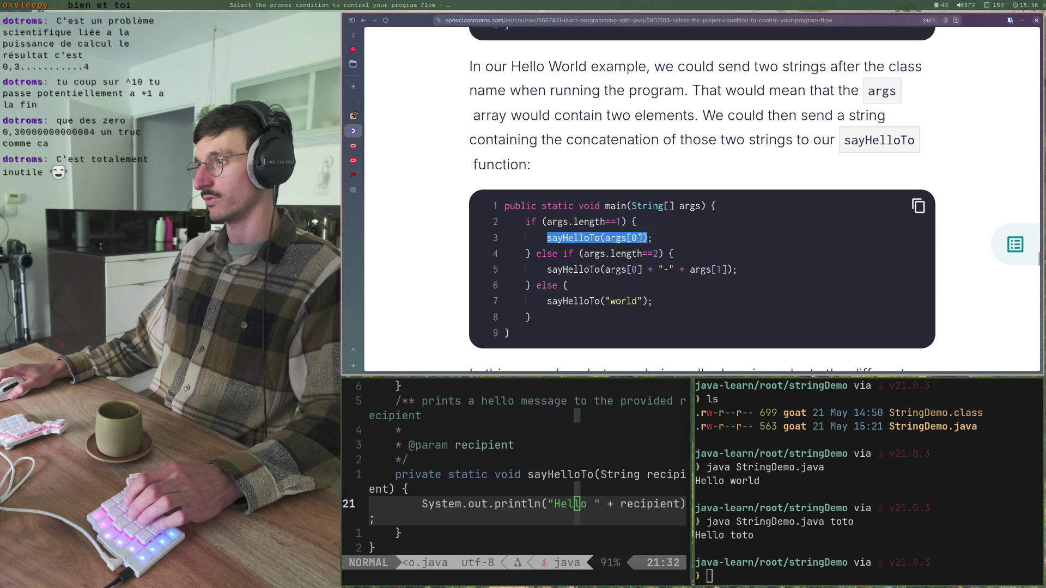
left_click(640, 239)
left_click_drag(643, 238, 595, 238)
left_click(548, 239)
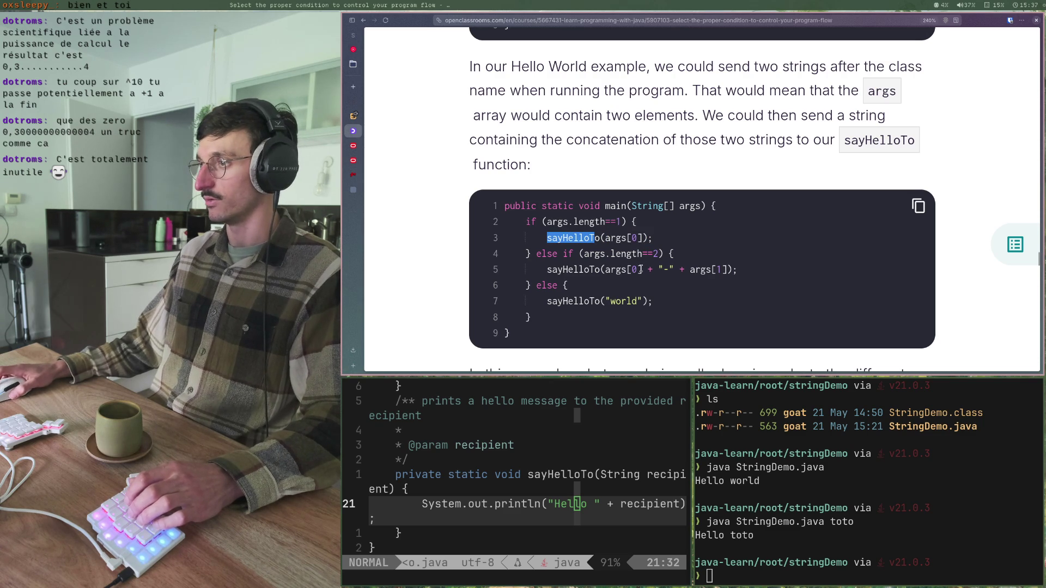
- Highlight the two-argument condition, args[0] and args[1] in its call, and the default sayHelloTo("world")
left_click_drag(658, 254, 588, 254)
left_click(708, 254)
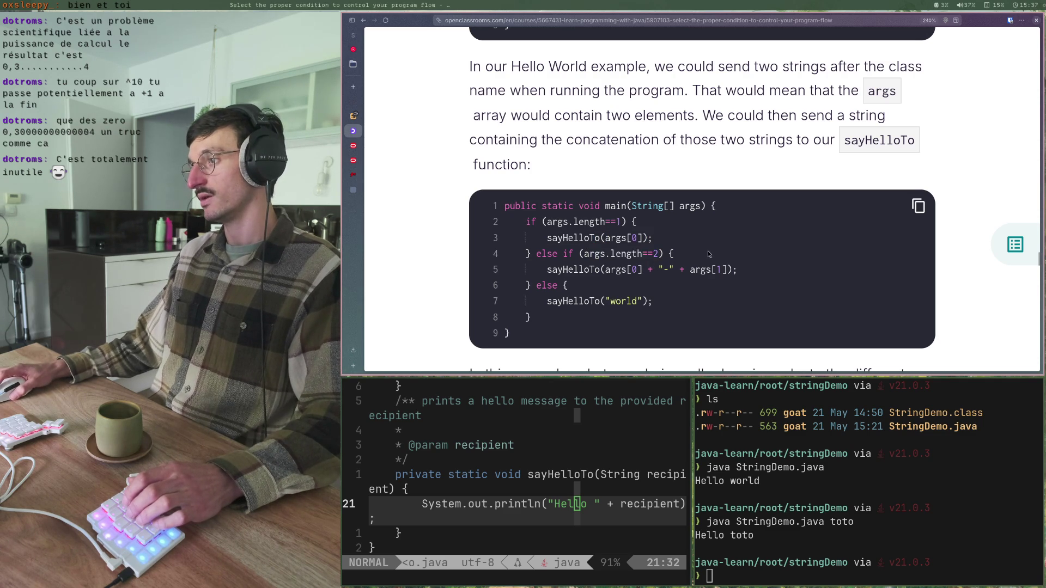
left_click(742, 270)
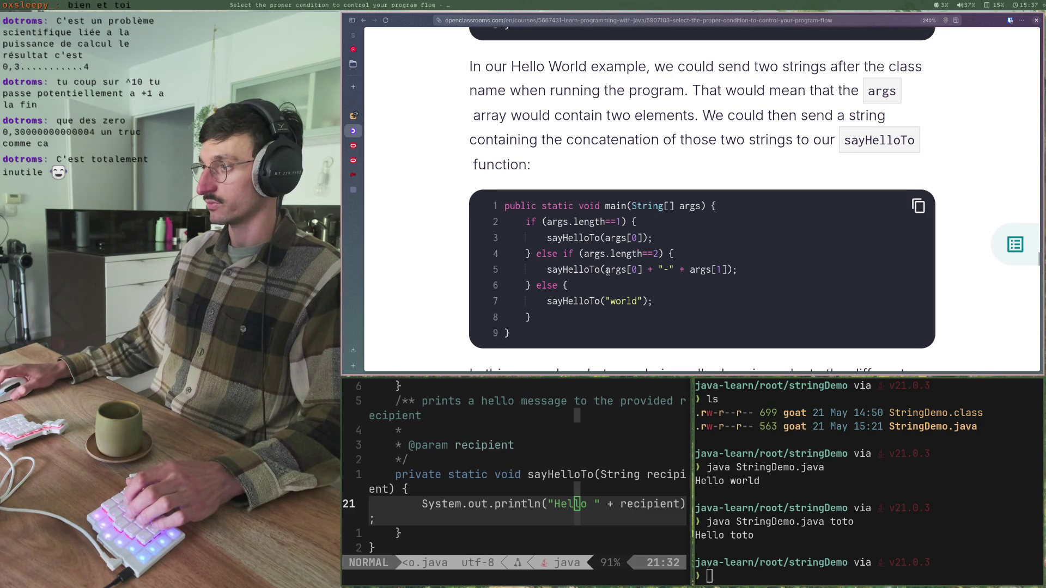
left_click_drag(606, 271, 629, 272)
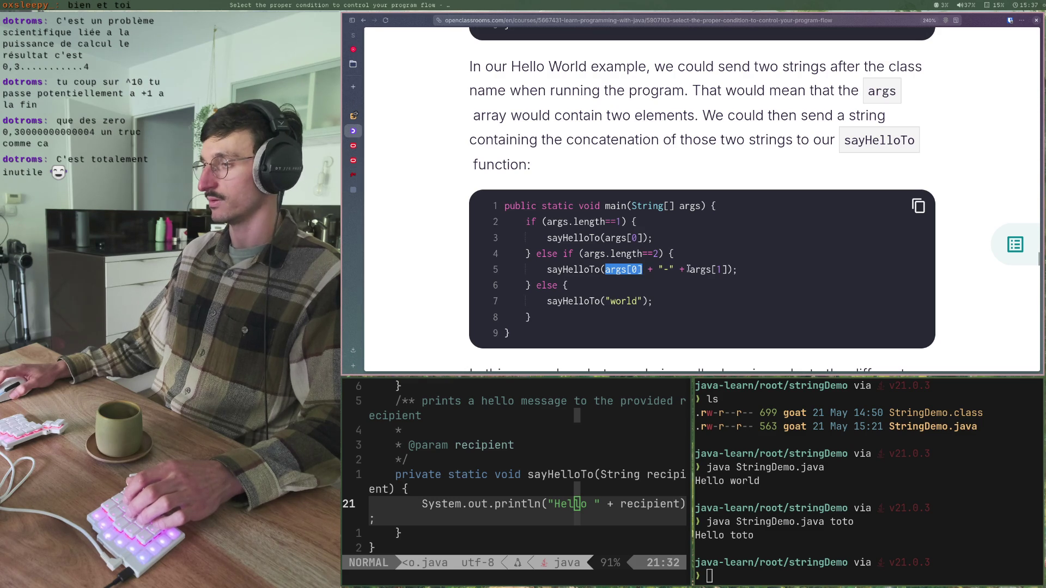
left_click_drag(689, 269, 749, 277)
left_click(665, 268)
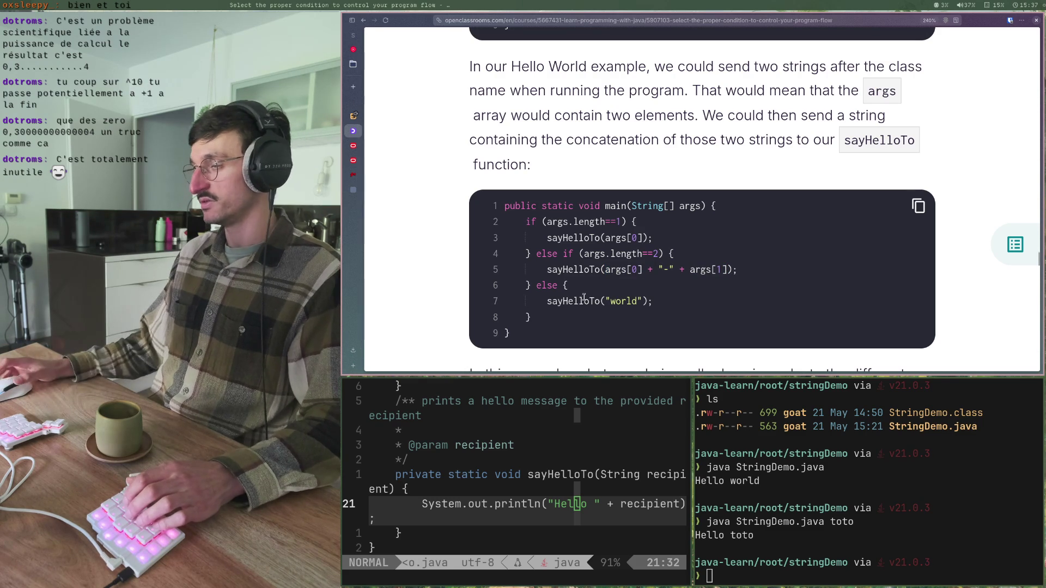
left_click_drag(542, 301, 686, 297)
left_click(680, 298)
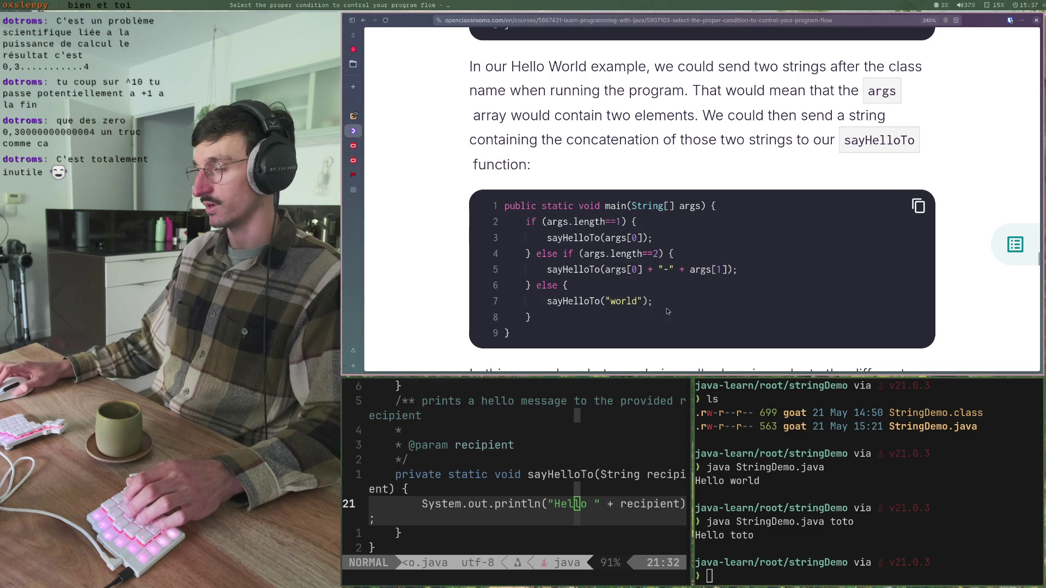
scroll(666, 308, "down", 2)
scroll(450, 266, "down", 3)
scroll(455, 271, "down", 5)
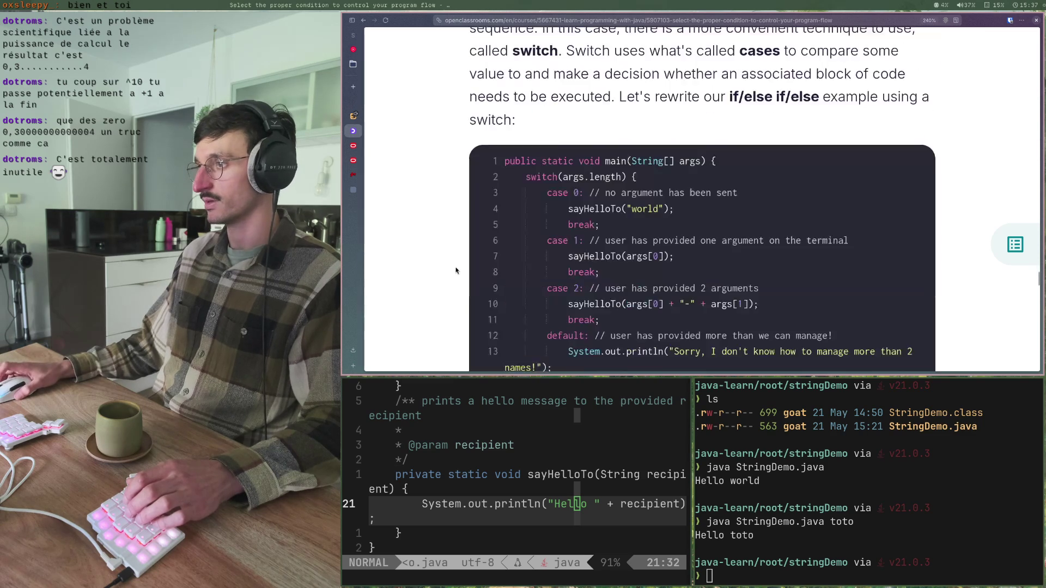
scroll(456, 266, "down", 2)
scroll(456, 268, "up", 2)
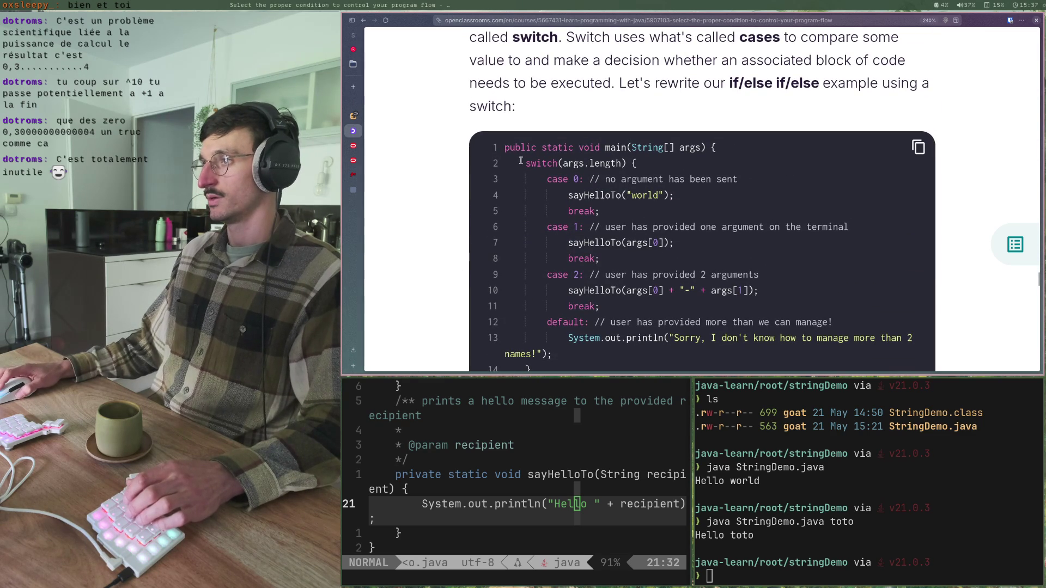
left_click_drag(562, 163, 612, 163)
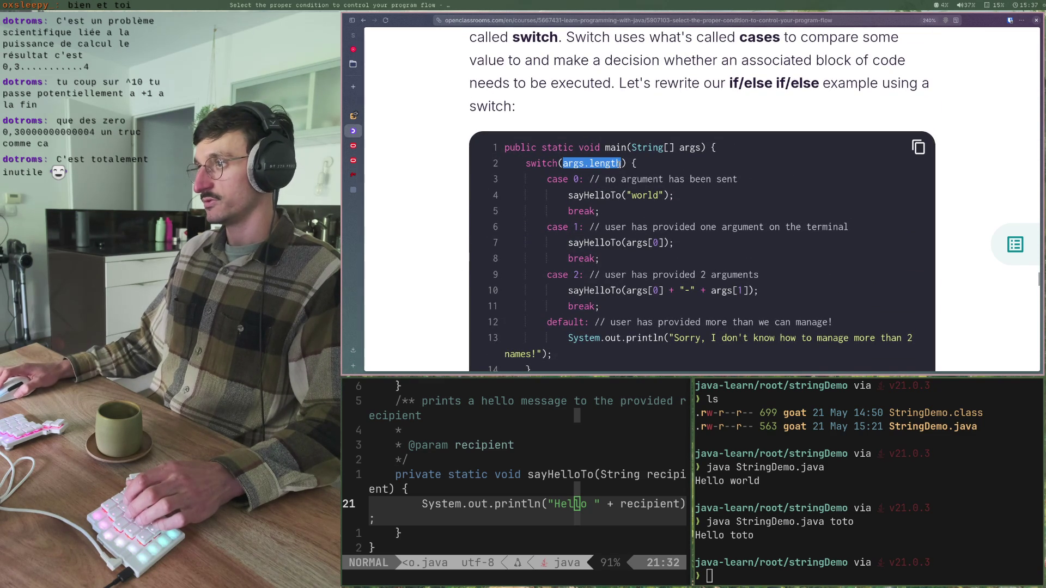
left_click(564, 162)
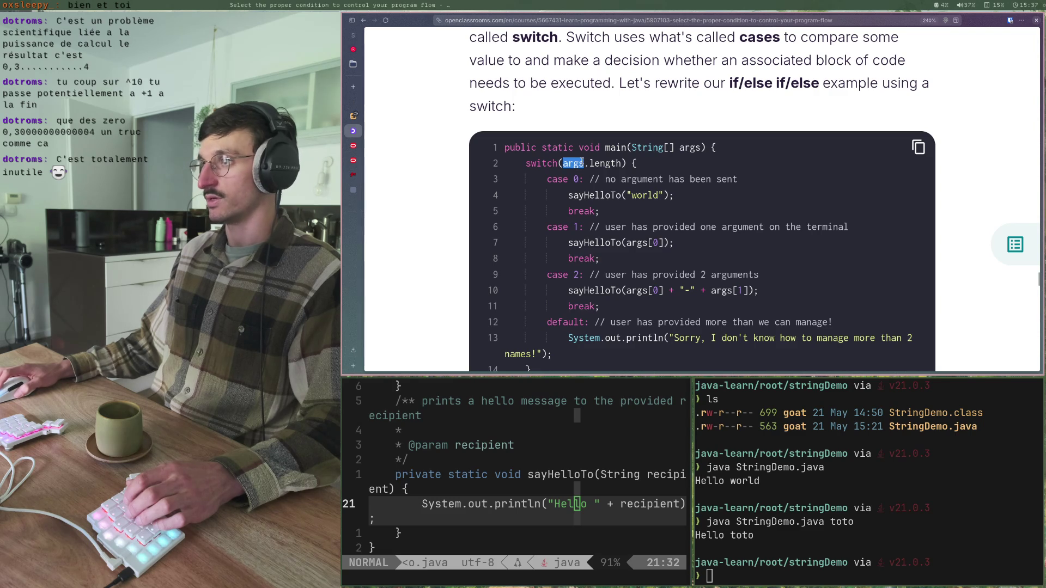
double_click(580, 178)
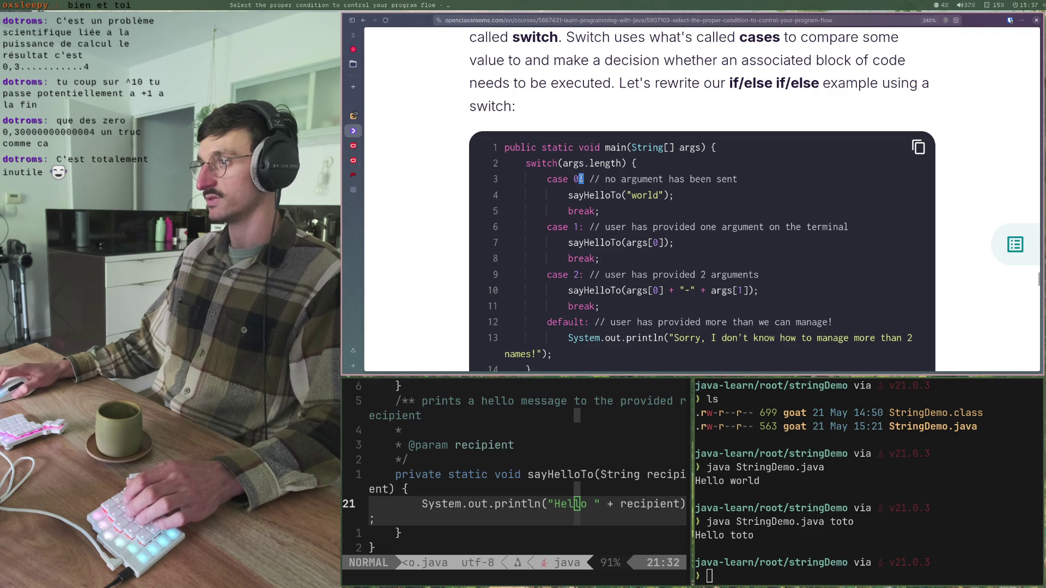
left_click_drag(604, 182, 757, 183)
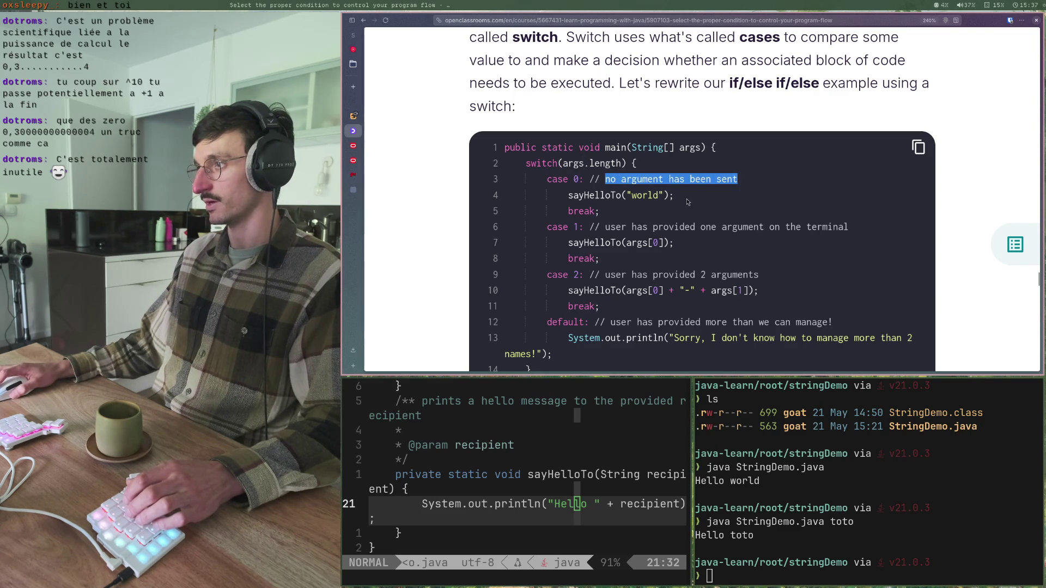
left_click_drag(676, 197, 560, 194)
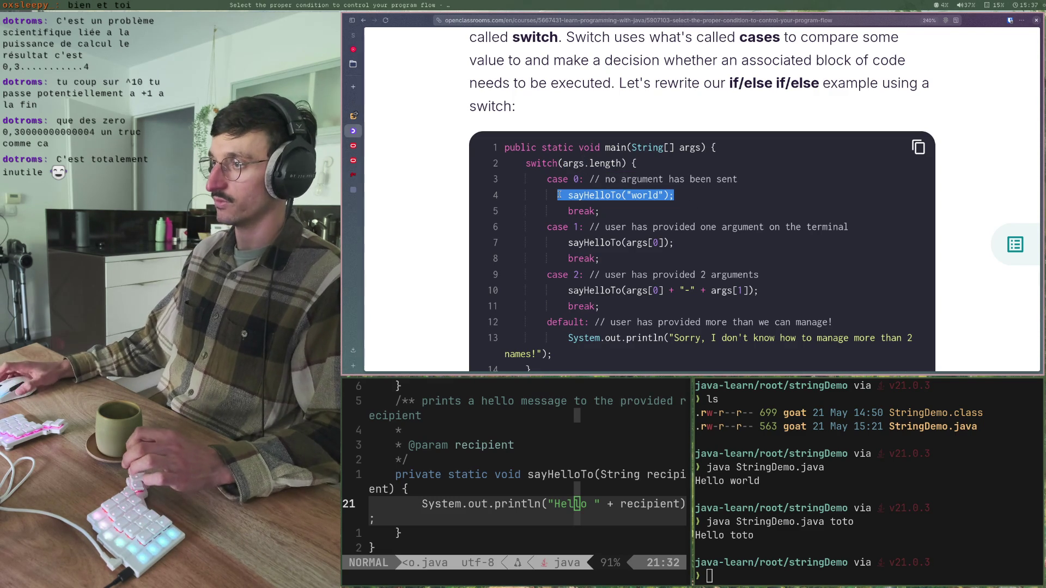
double_click(576, 227)
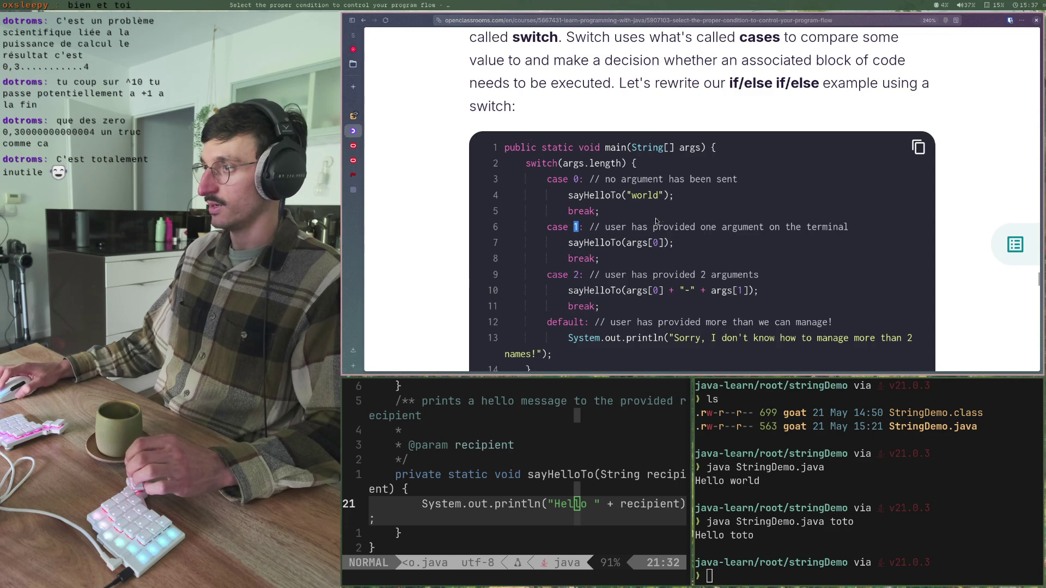
left_click_drag(563, 243, 675, 243)
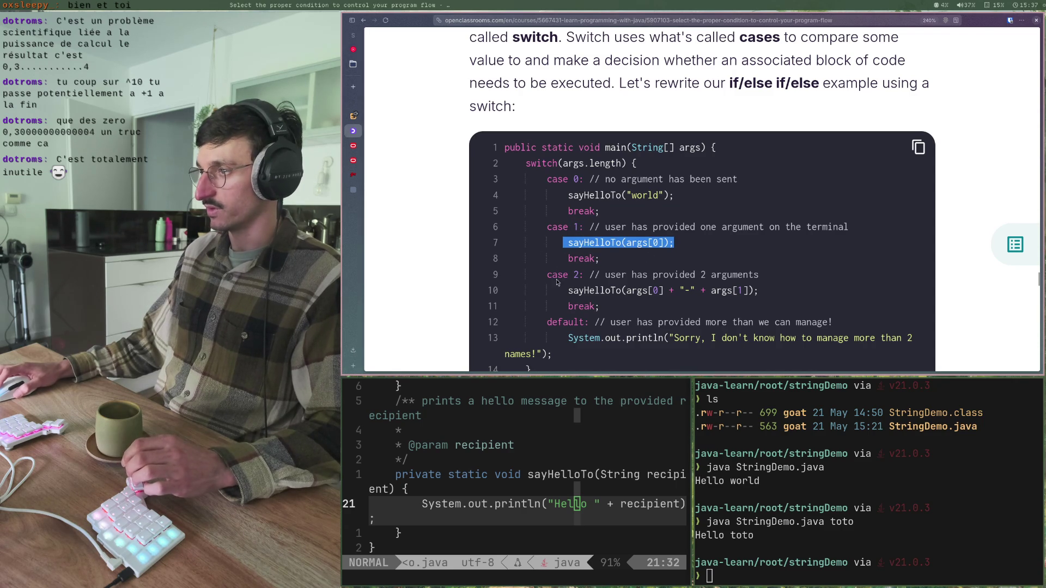
left_click(625, 259)
left_click_drag(626, 243, 662, 247)
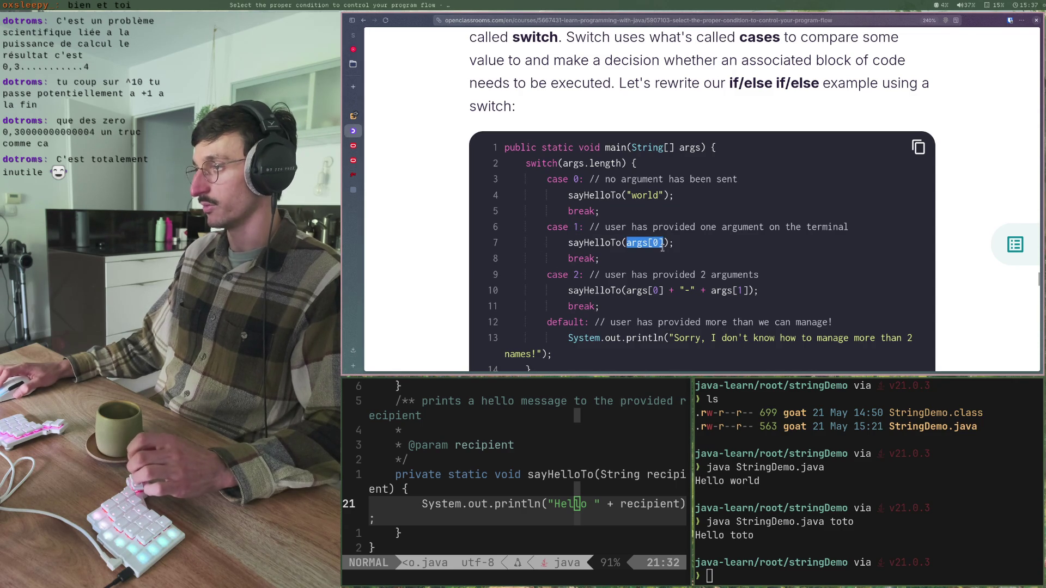
left_click_drag(558, 292, 776, 296)
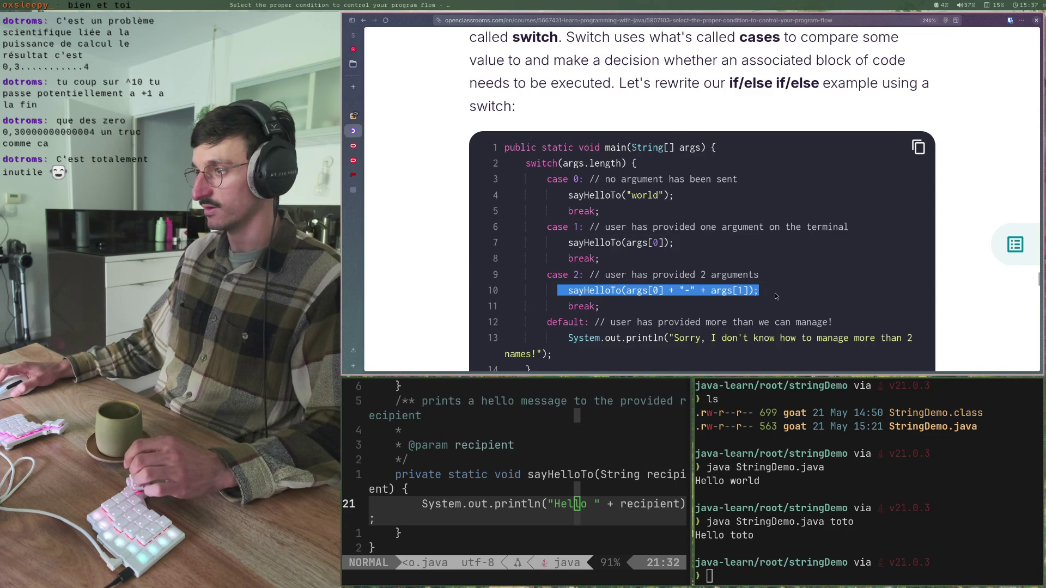
scroll(633, 292, "down", 2)
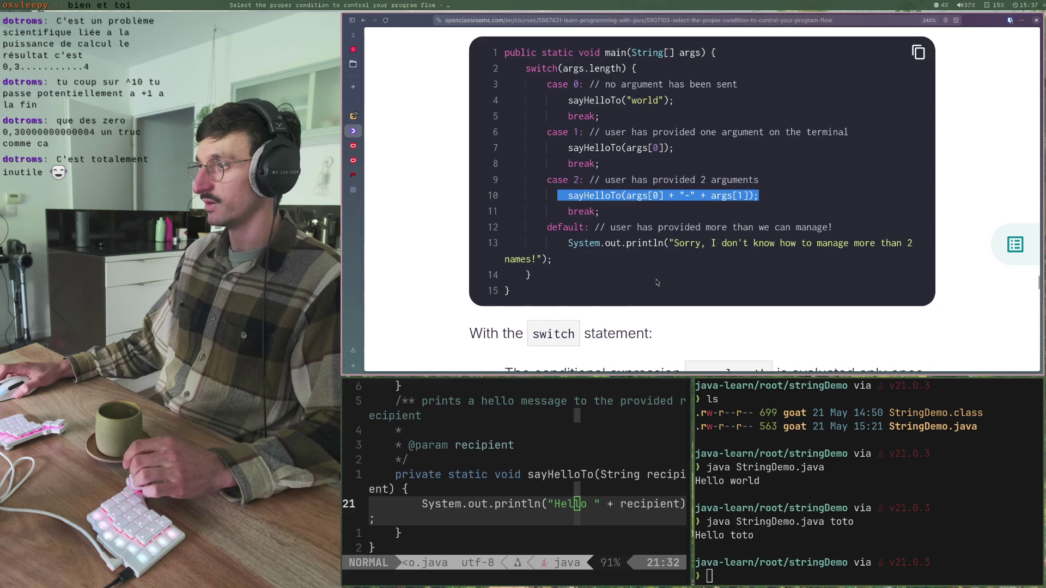
left_click_drag(684, 243, 783, 243)
left_click(523, 259)
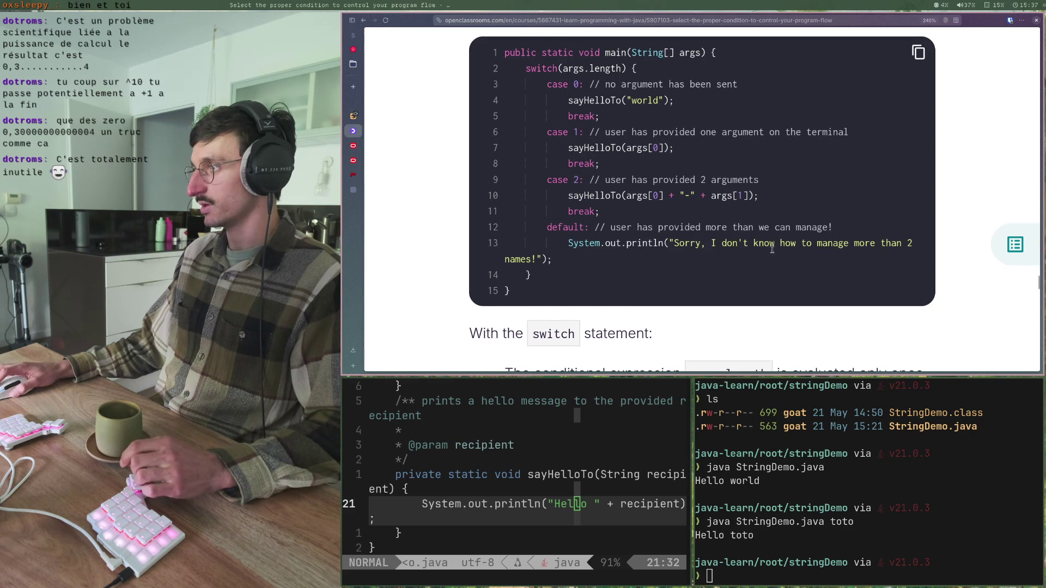
double_click(523, 260)
left_click(524, 260)
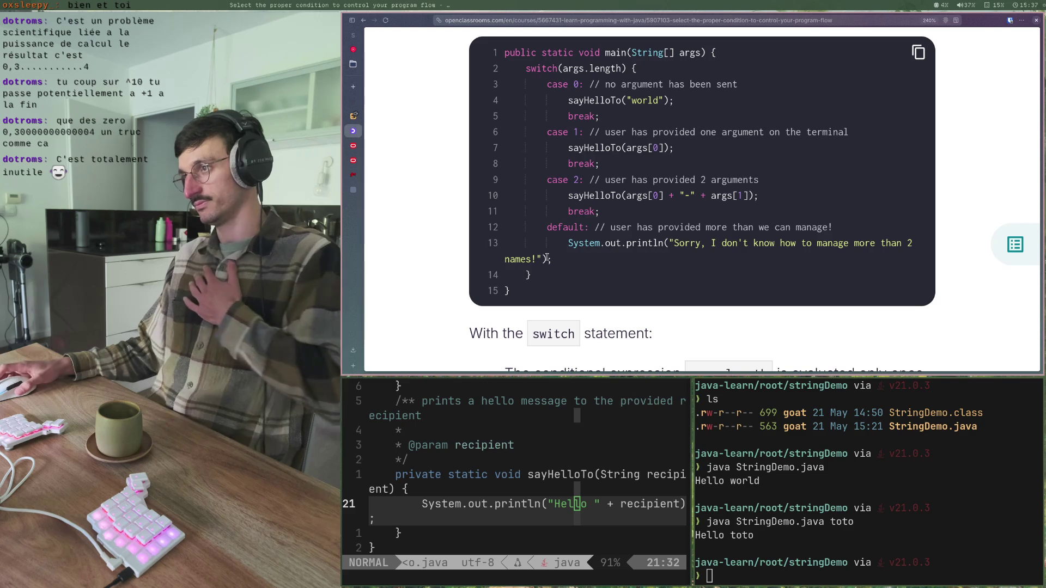
- Scroll past the switch code to the break/default notes and 'Use the enum type' heading
scroll(546, 258, "down", 2)
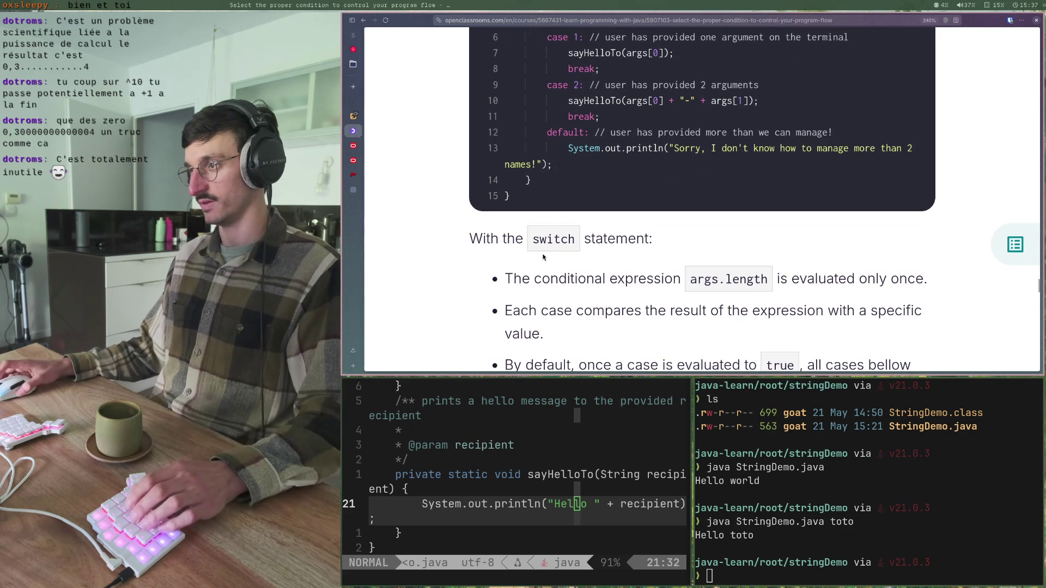
scroll(545, 256, "down", 1)
scroll(545, 256, "down", 2)
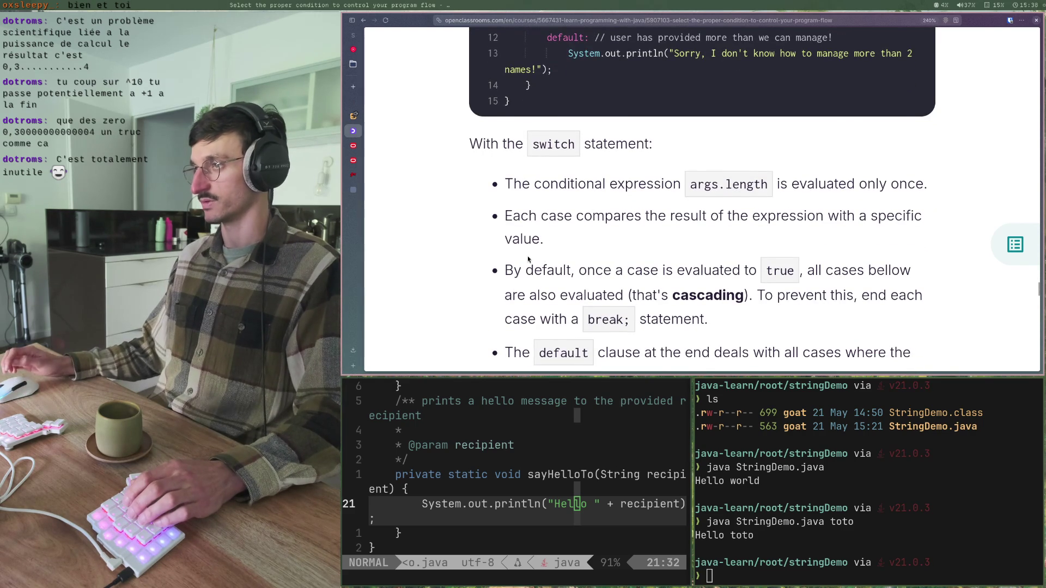
scroll(533, 255, "down", 1)
scroll(532, 254, "down", 3)
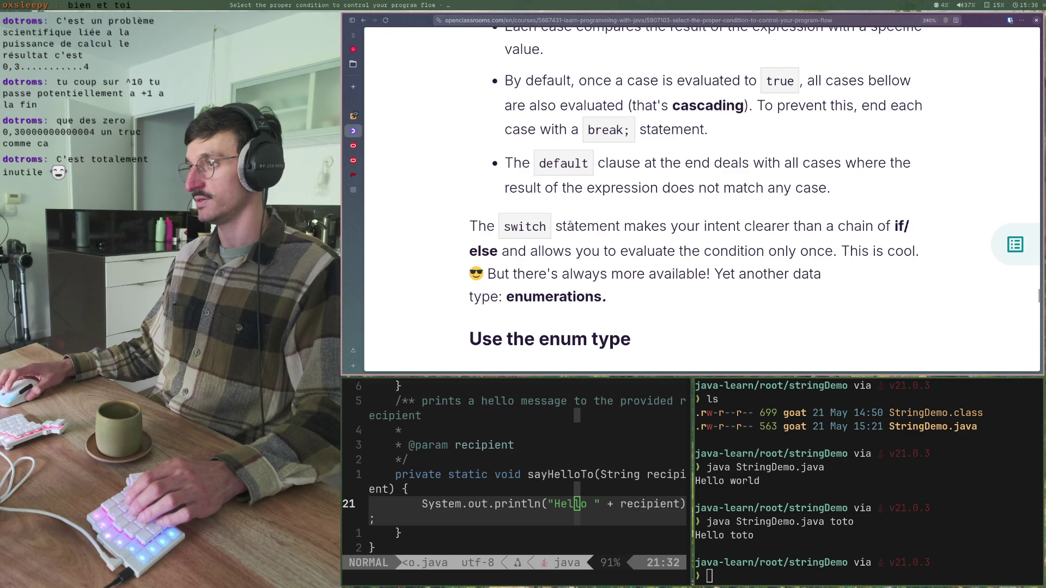
- Highlight the phrases about making intent clearer and evaluating the condition only once
mouse_move(567, 227)
left_mouse_down()
mouse_move(615, 228)
mouse_move(607, 228)
left_mouse_up()
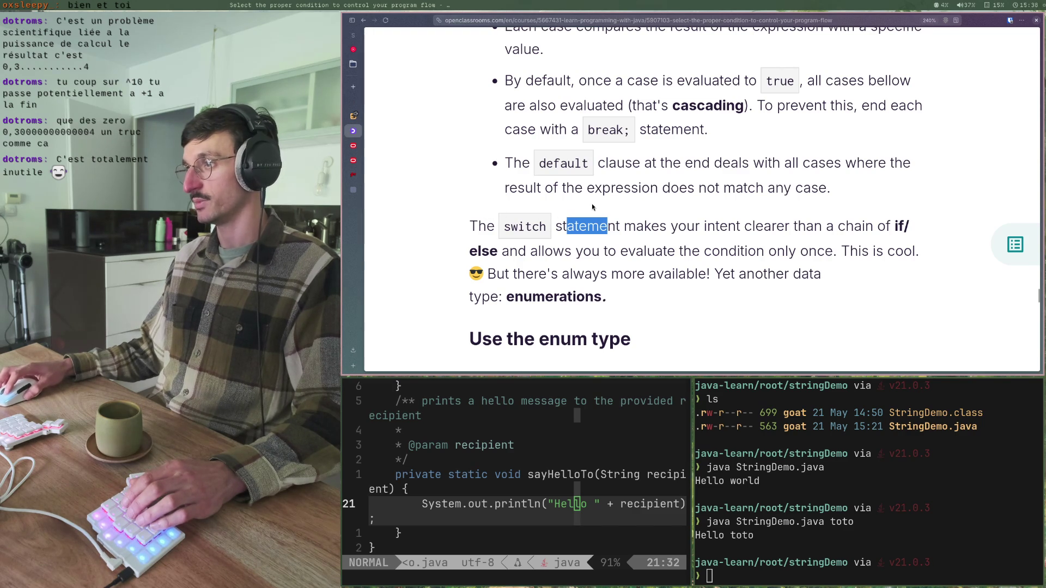
left_click_drag(695, 227, 863, 239)
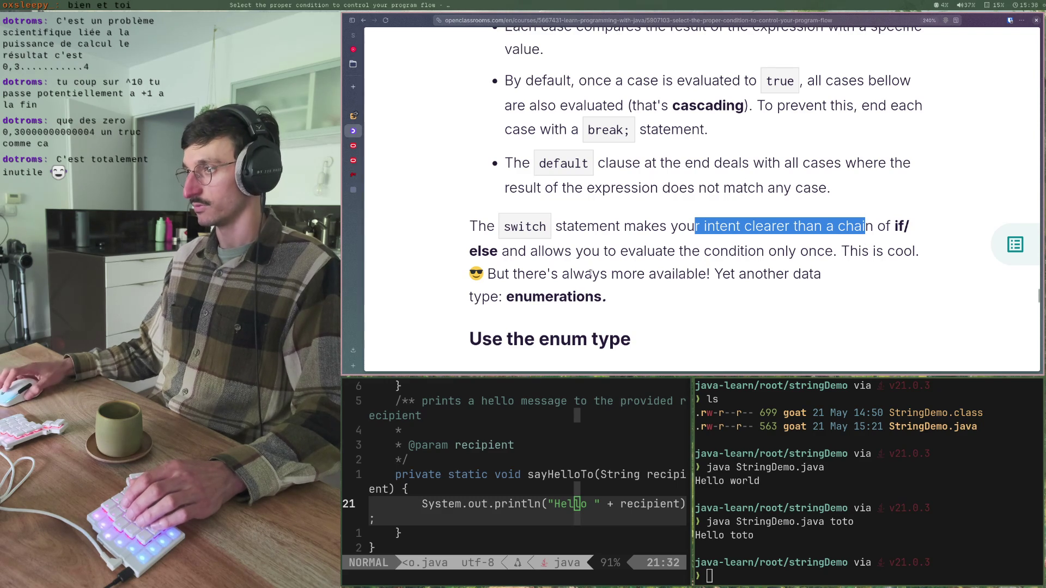
left_click(680, 292)
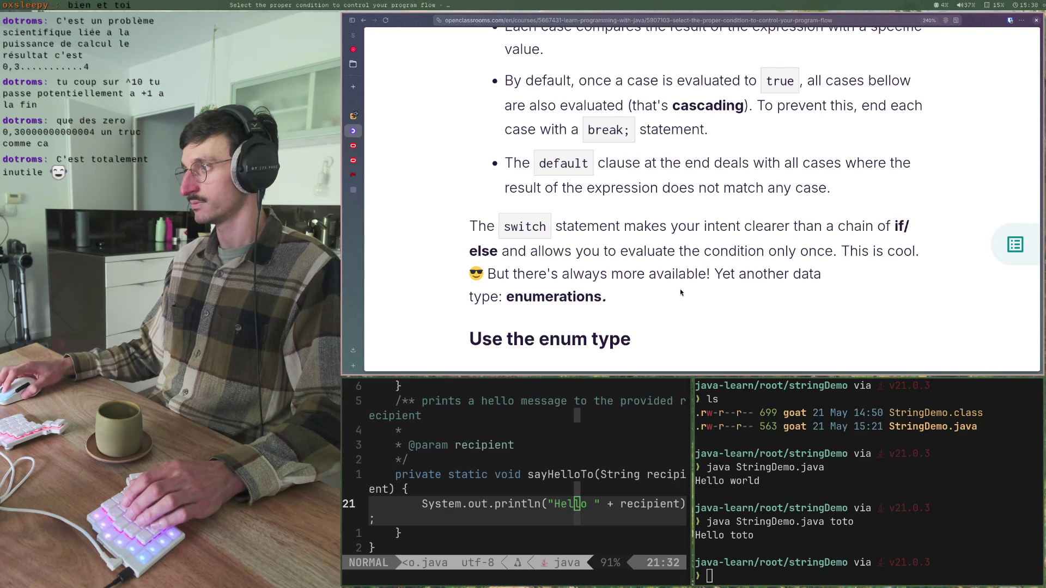
left_click_drag(601, 251, 814, 249)
left_click(808, 265)
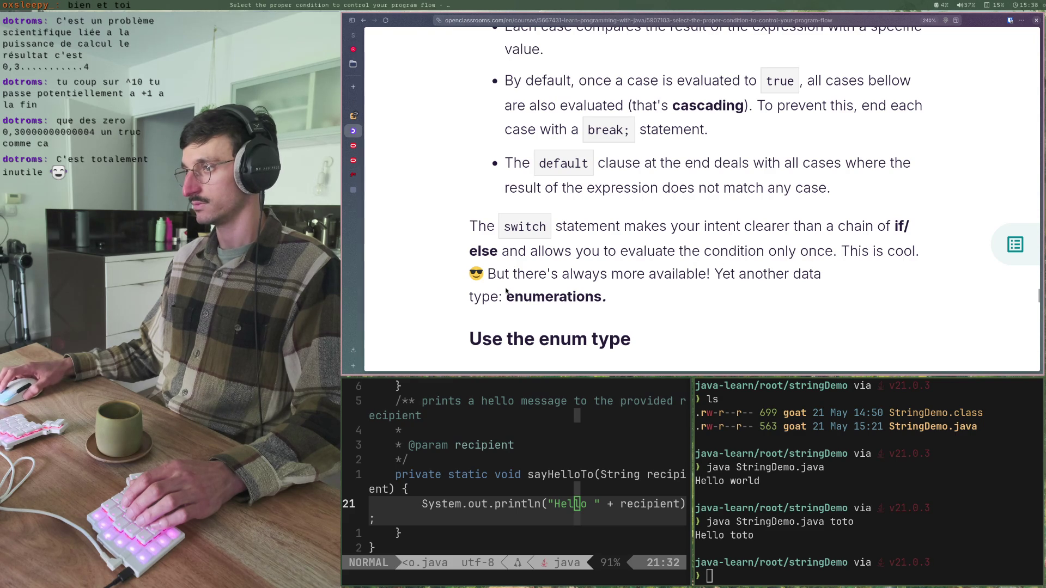
- Read the enum intro, highlighting development time, chance of errors and covering all possible cases
left_click_drag(506, 295, 602, 296)
scroll(604, 299, "down", 5)
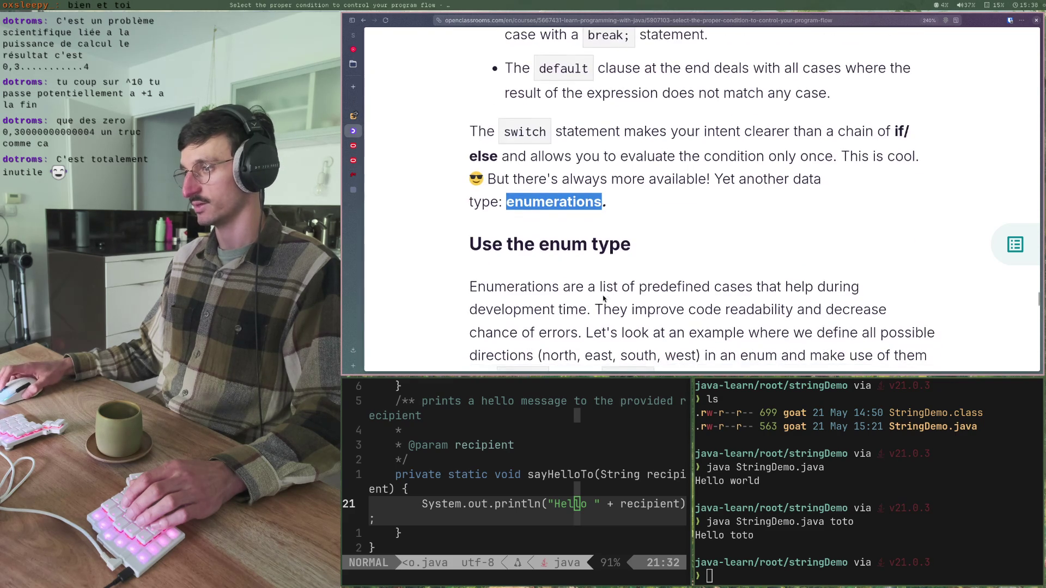
scroll(604, 299, "down", 3)
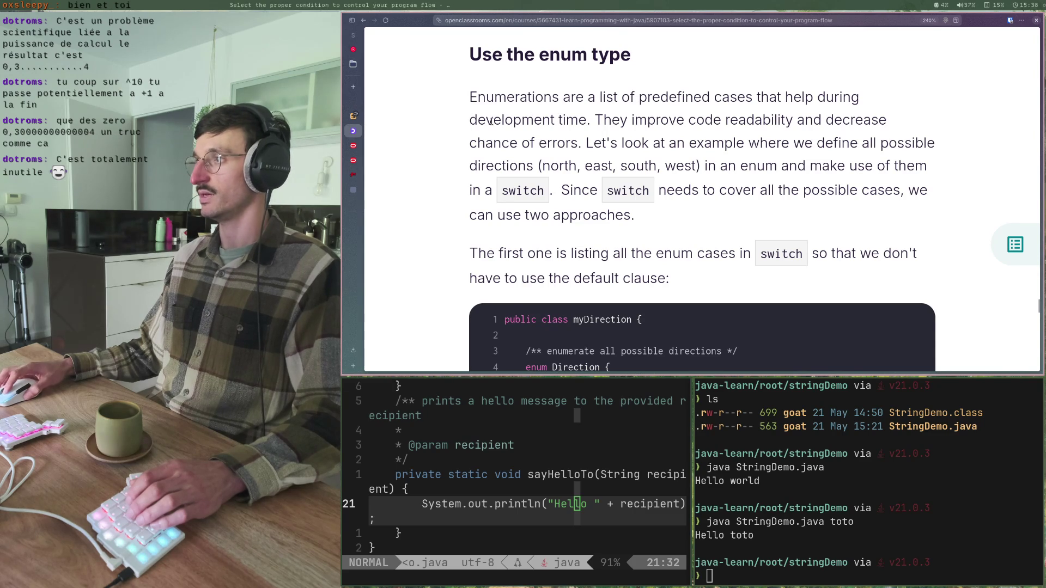
left_click_drag(471, 124, 592, 122)
left_click(570, 137)
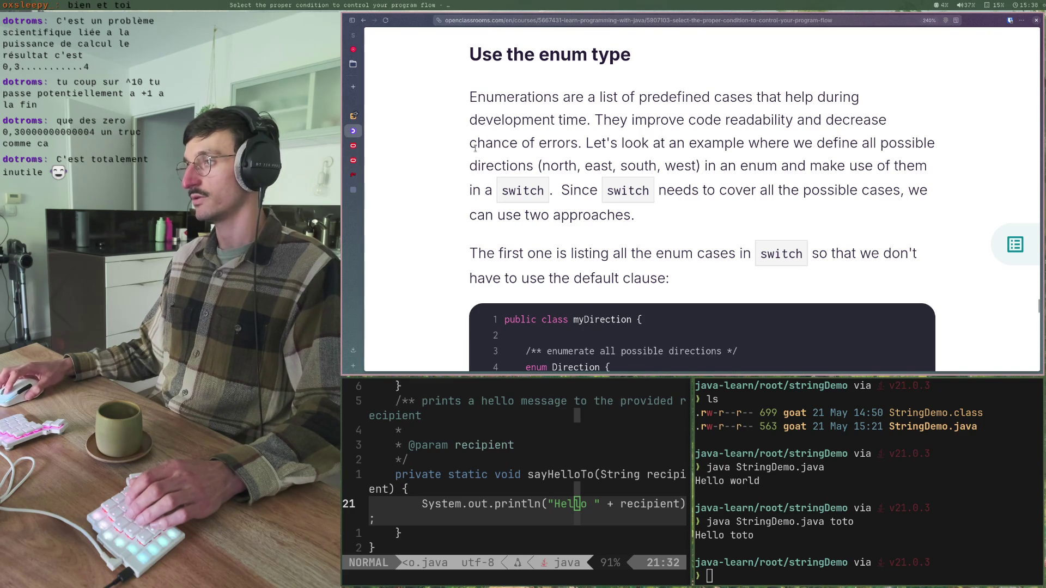
mouse_move(475, 147)
left_mouse_down()
mouse_move(578, 149)
mouse_move(451, 154)
mouse_move(575, 142)
left_mouse_up()
left_click(577, 150)
left_click(451, 154)
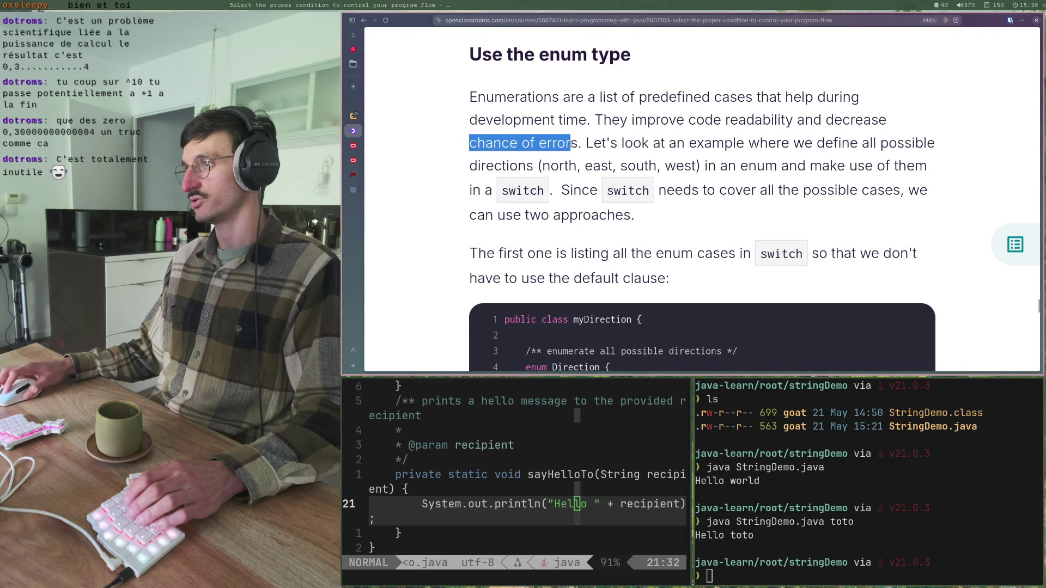
left_click(575, 144)
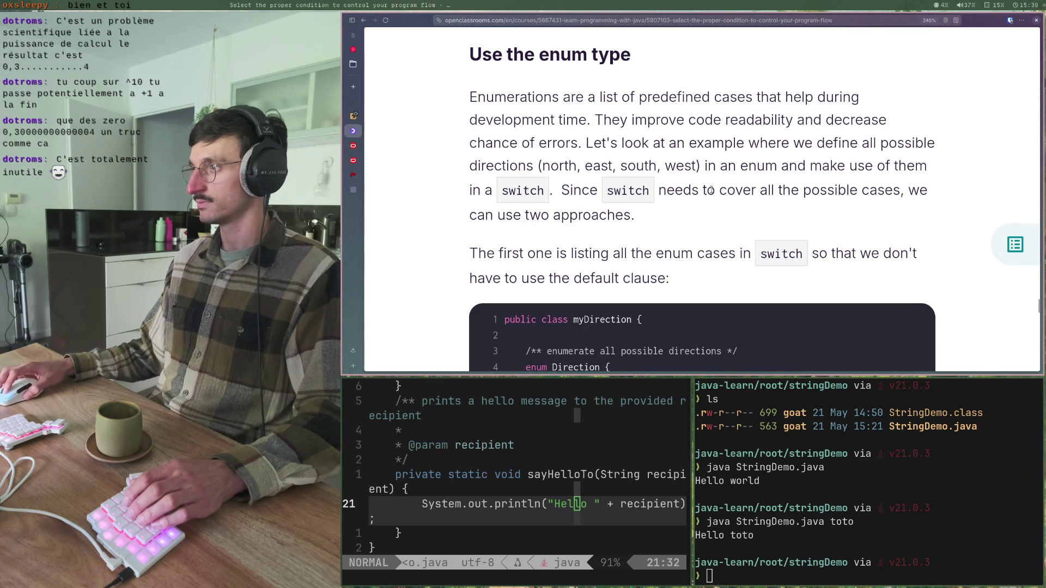
left_click_drag(654, 191, 900, 193)
left_click(649, 227)
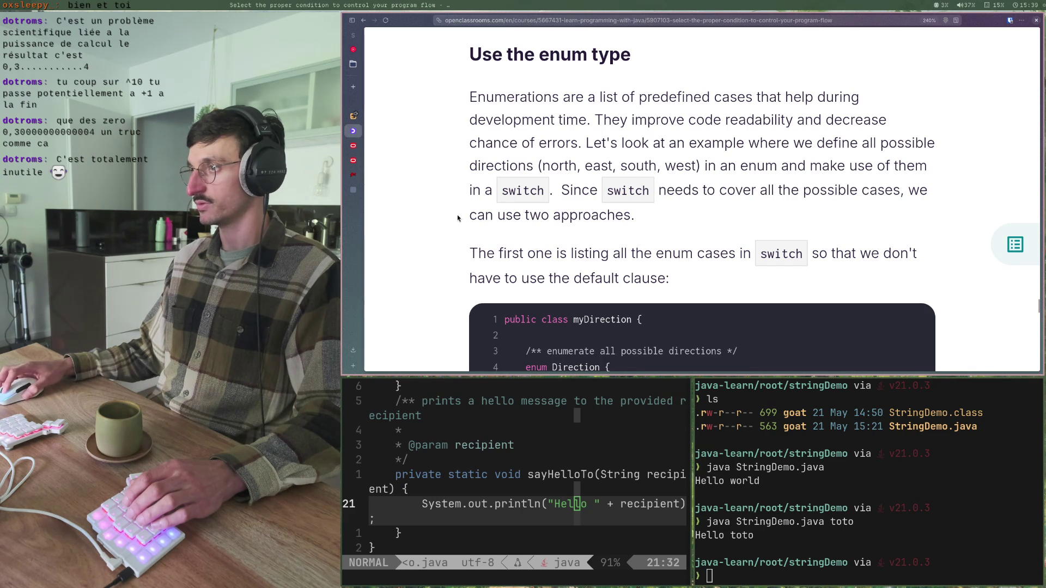
- Study the myDirection code, highlighting the enum Direction declaration and its north and east values
scroll(458, 219, "down", 2)
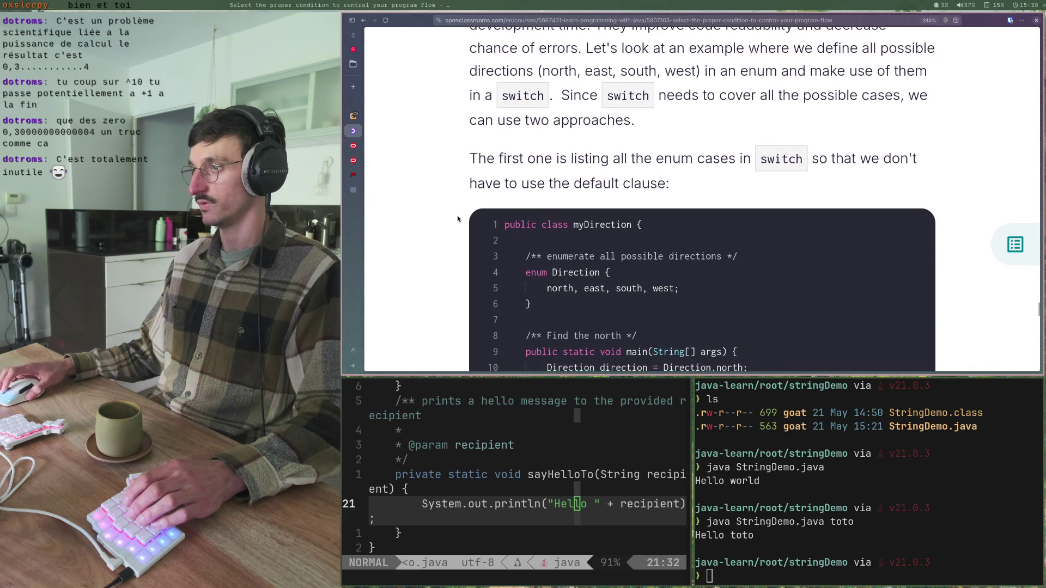
scroll(458, 219, "down", 1)
scroll(457, 218, "up", 2)
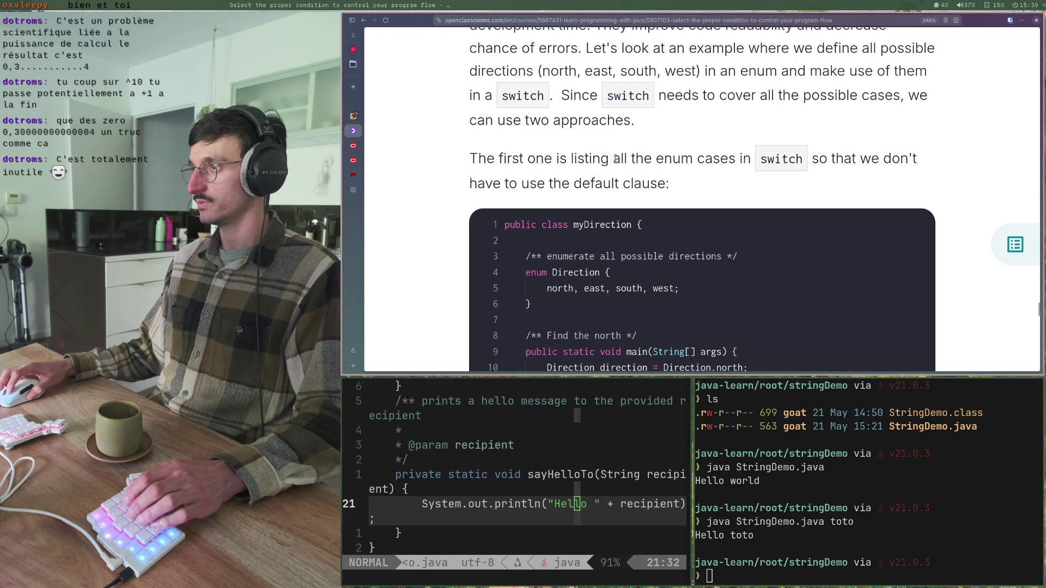
left_click_drag(654, 159, 893, 159)
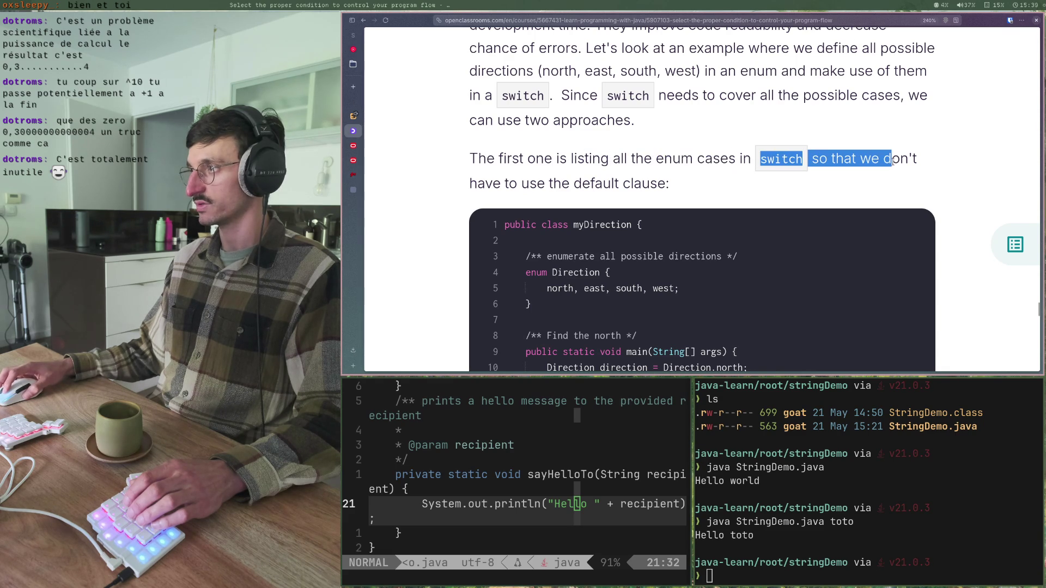
left_click_drag(528, 184, 666, 184)
left_click(662, 186)
scroll(662, 190, "down", 3)
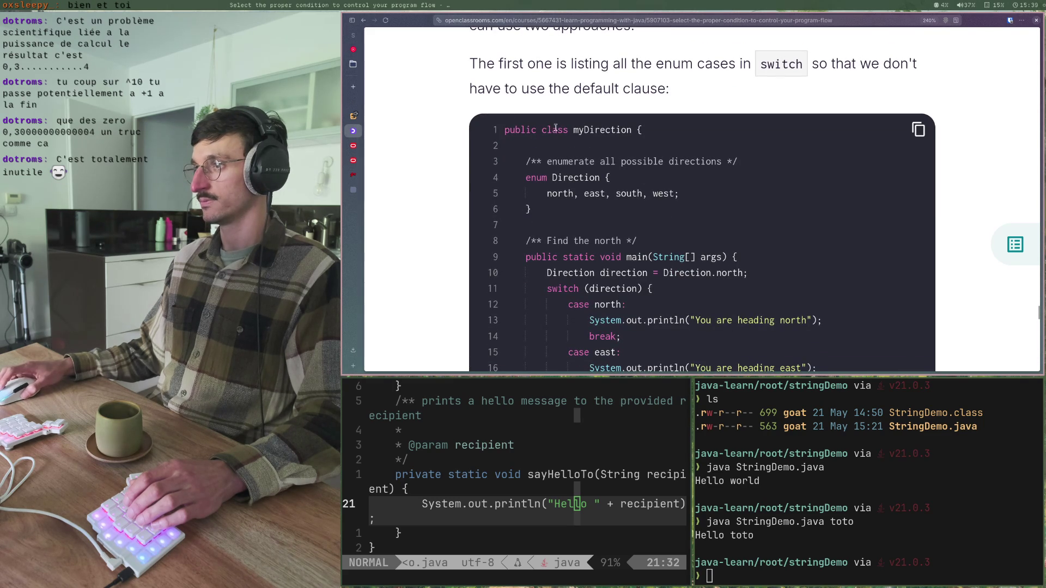
left_click_drag(533, 178, 608, 177)
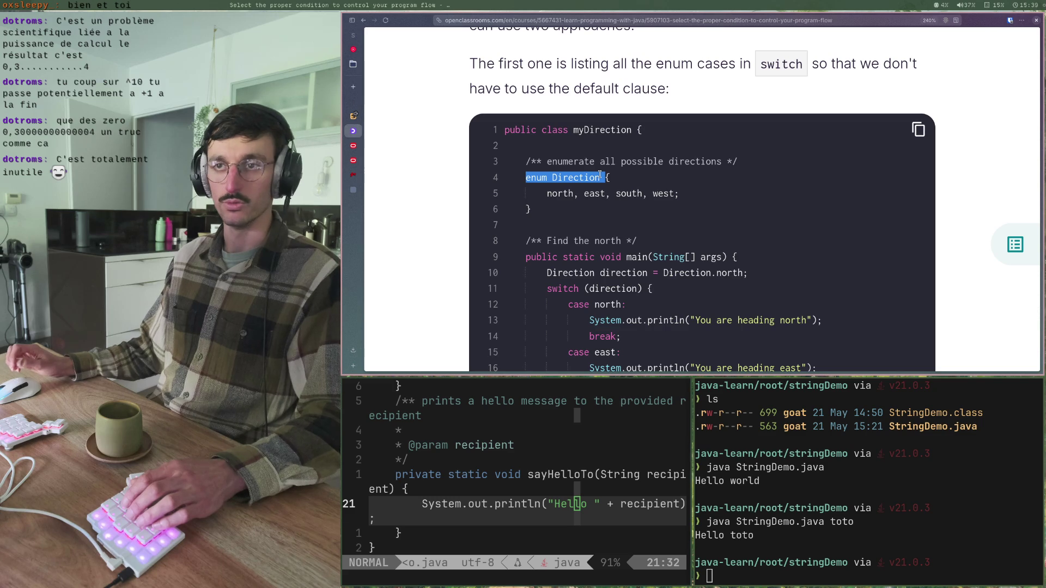
left_click(545, 212)
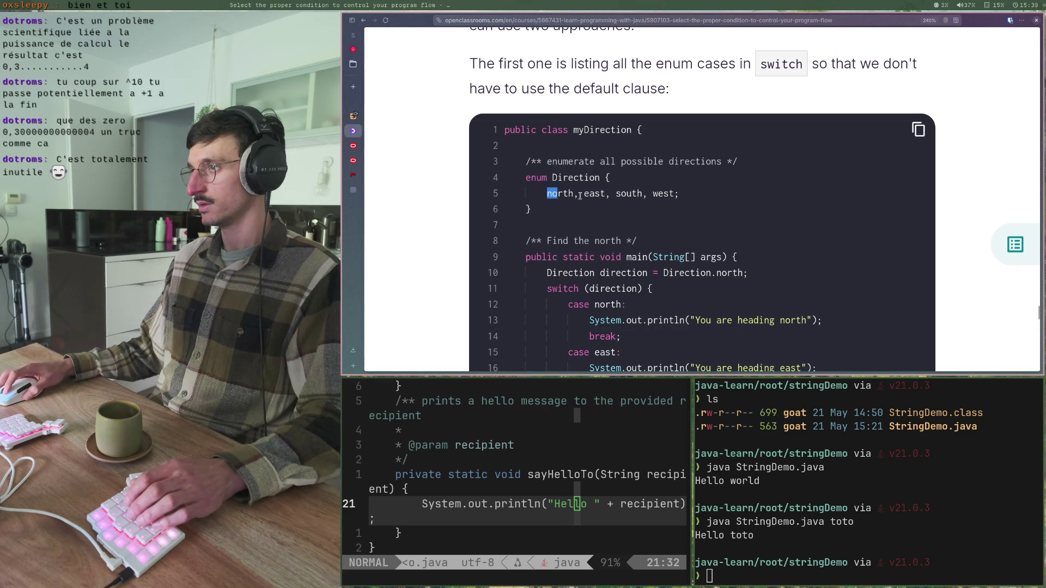
left_click_drag(580, 195, 621, 195)
left_click(632, 196)
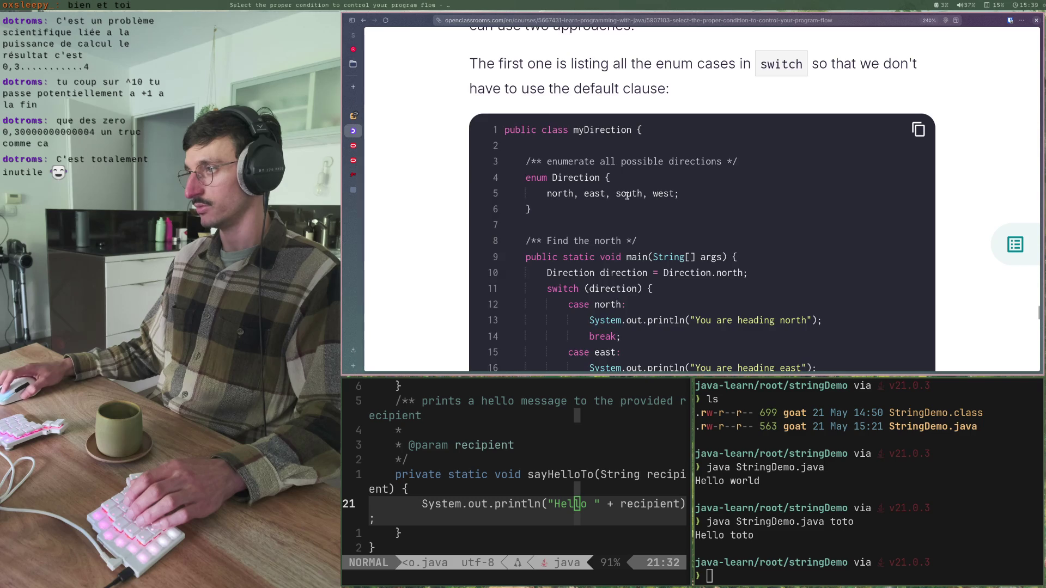
scroll(632, 195, "down", 3)
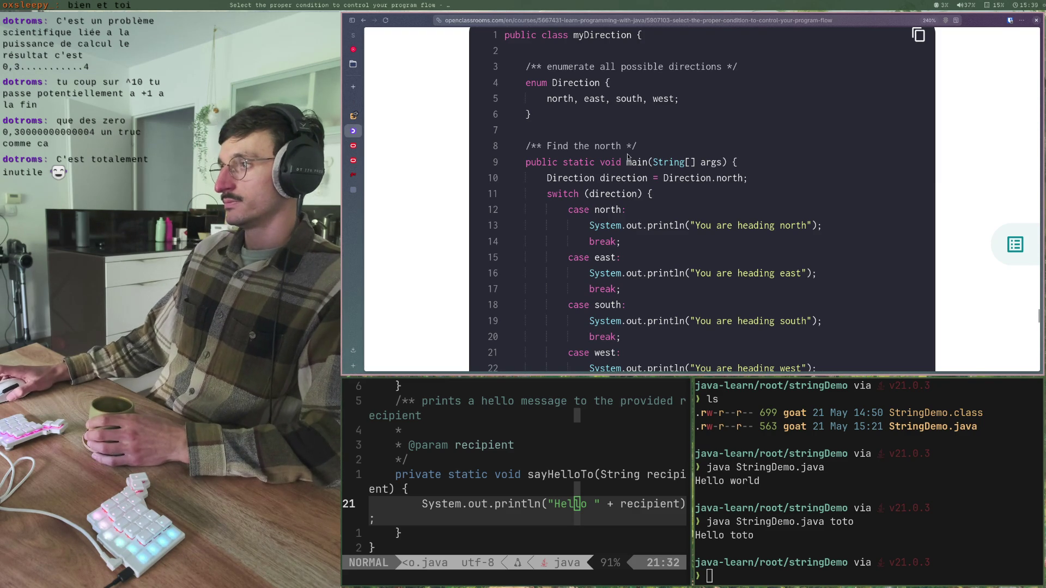
- Trace the direction variable, its Direction.north assignment and the switch on line 11
left_click_drag(599, 178, 642, 178)
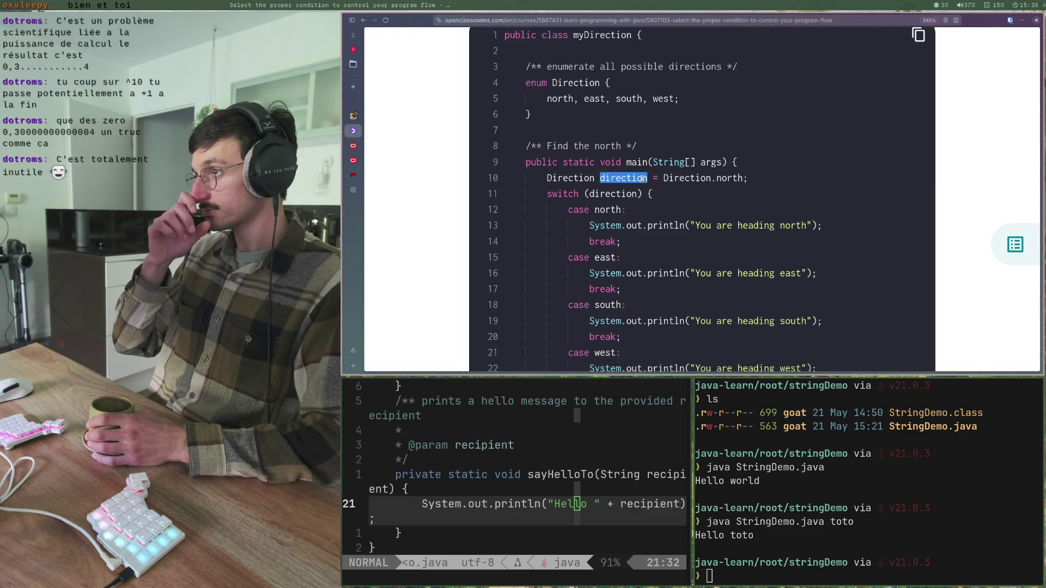
left_click_drag(552, 82, 581, 82)
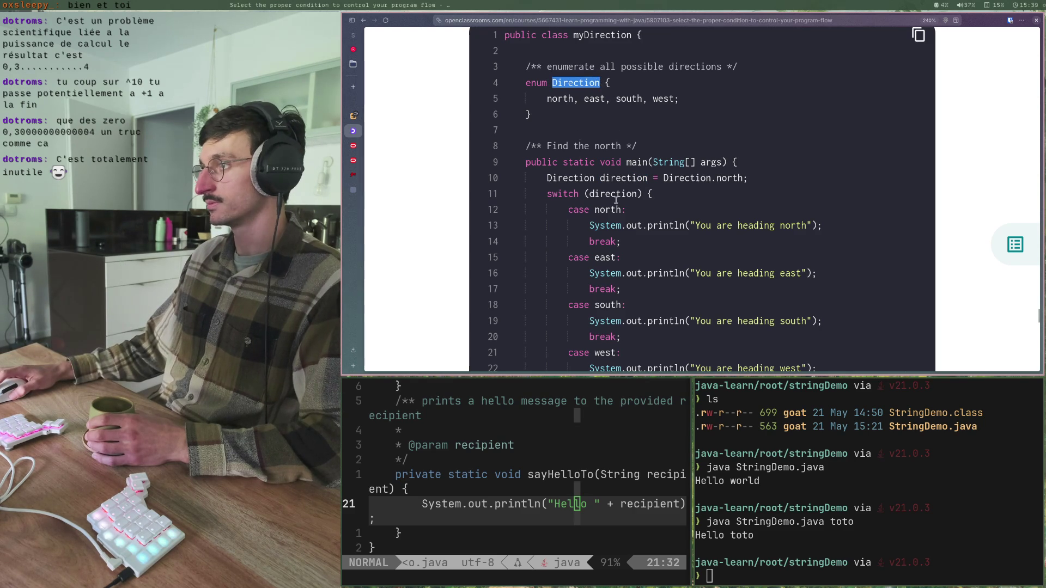
left_click_drag(652, 177, 728, 178)
left_click(759, 187)
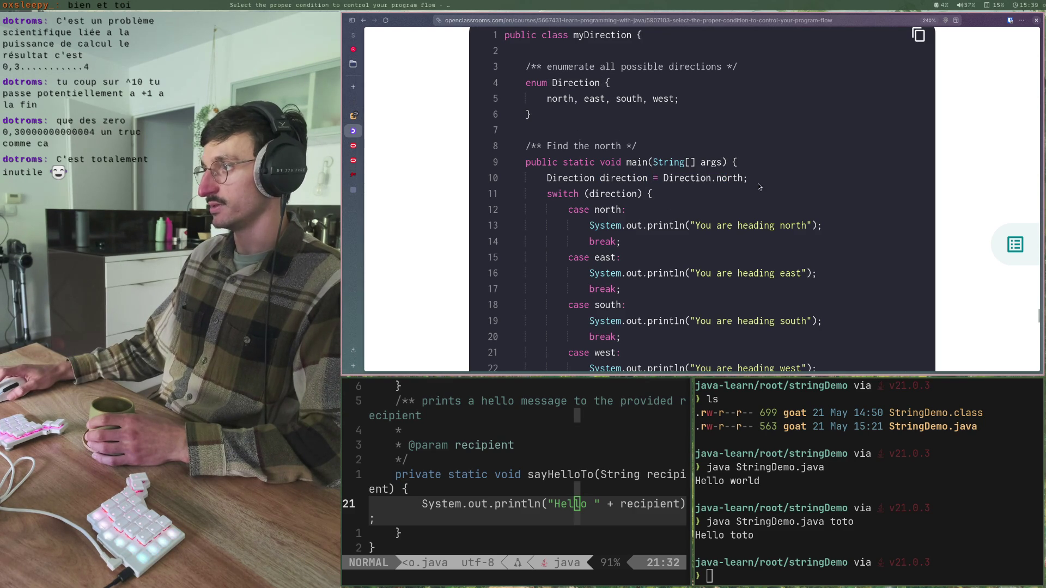
left_click_drag(552, 99, 560, 99)
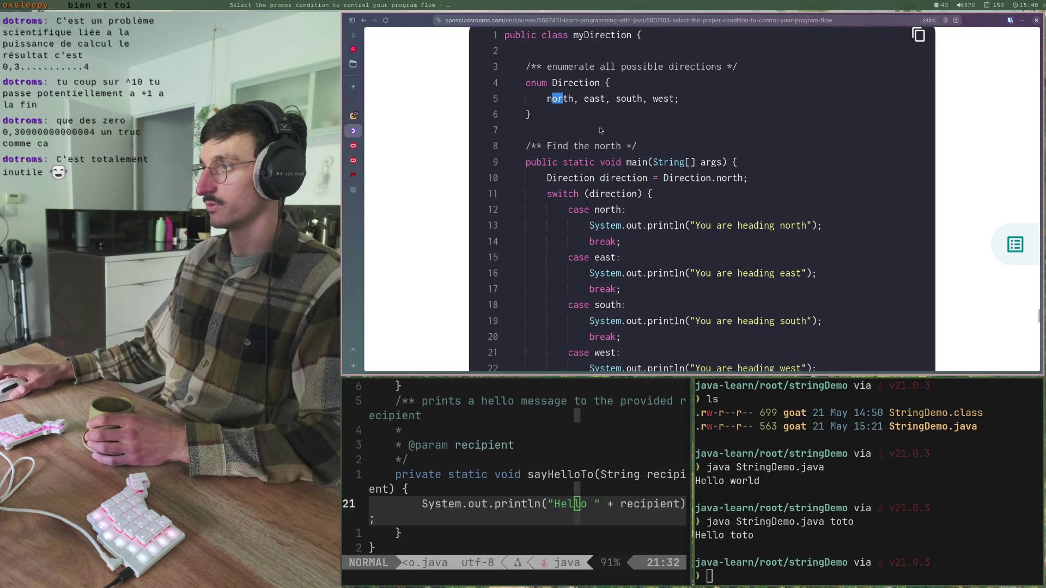
scroll(601, 130, "down", 3)
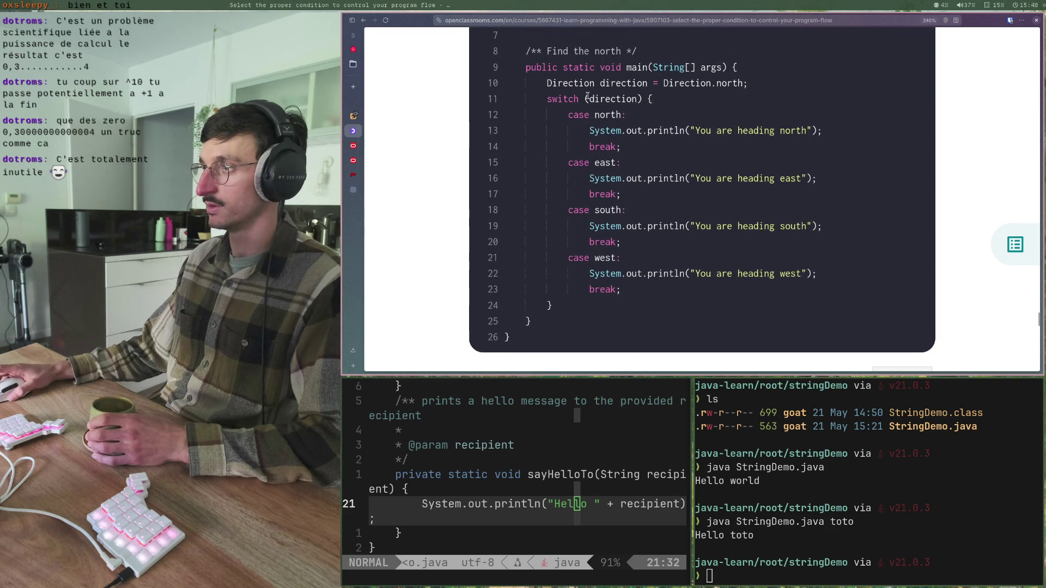
mouse_move(590, 99)
left_mouse_down()
mouse_move(635, 99)
mouse_move(603, 116)
mouse_move(631, 117)
mouse_move(588, 131)
mouse_move(821, 131)
left_mouse_up()
left_click(826, 137)
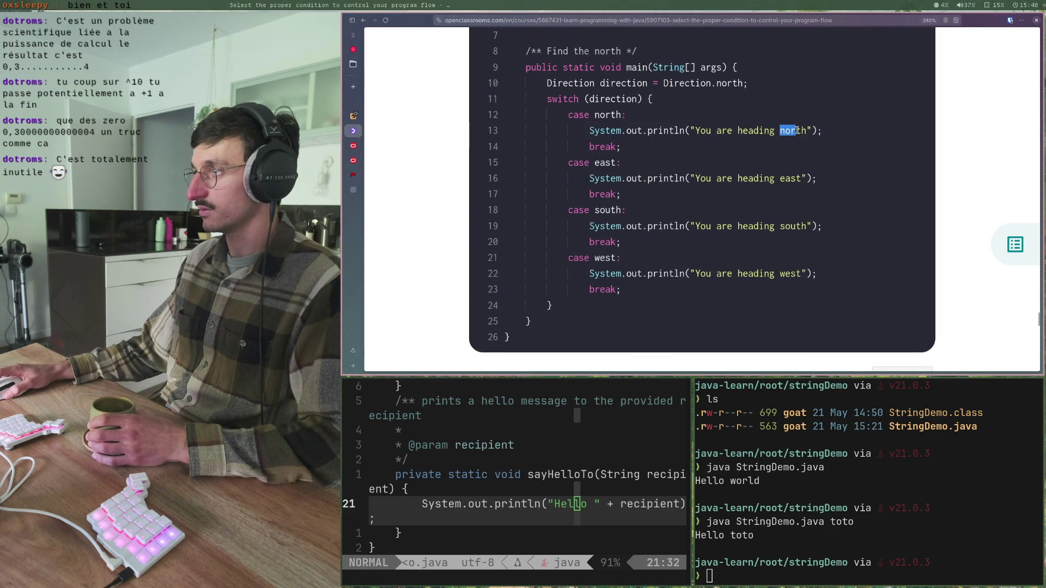
scroll(512, 201, "down", 5)
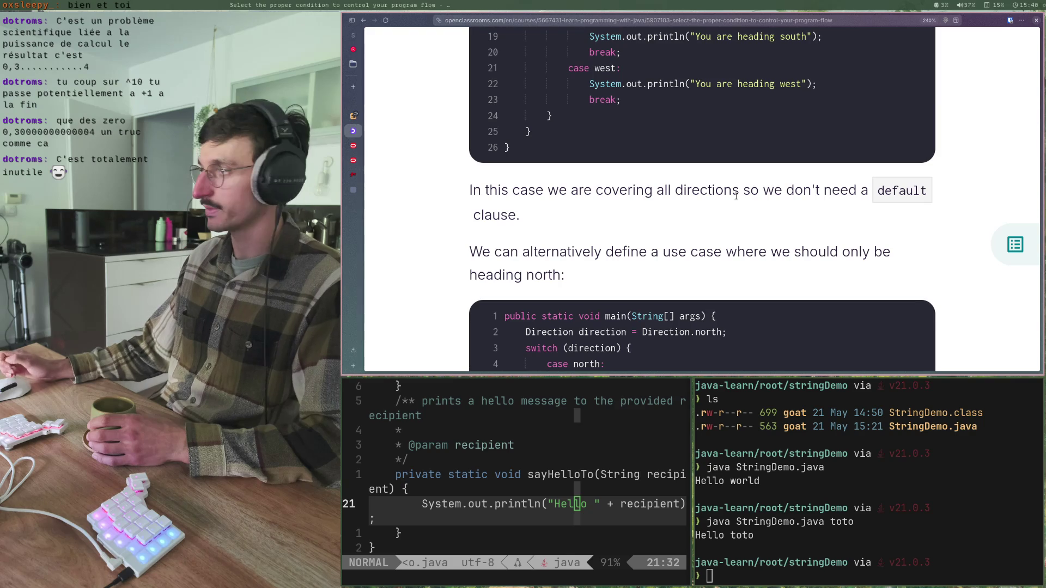
- Read the north-only paragraph and highlight the 'You are lost!' default message on line 8
scroll(736, 195, "down", 3)
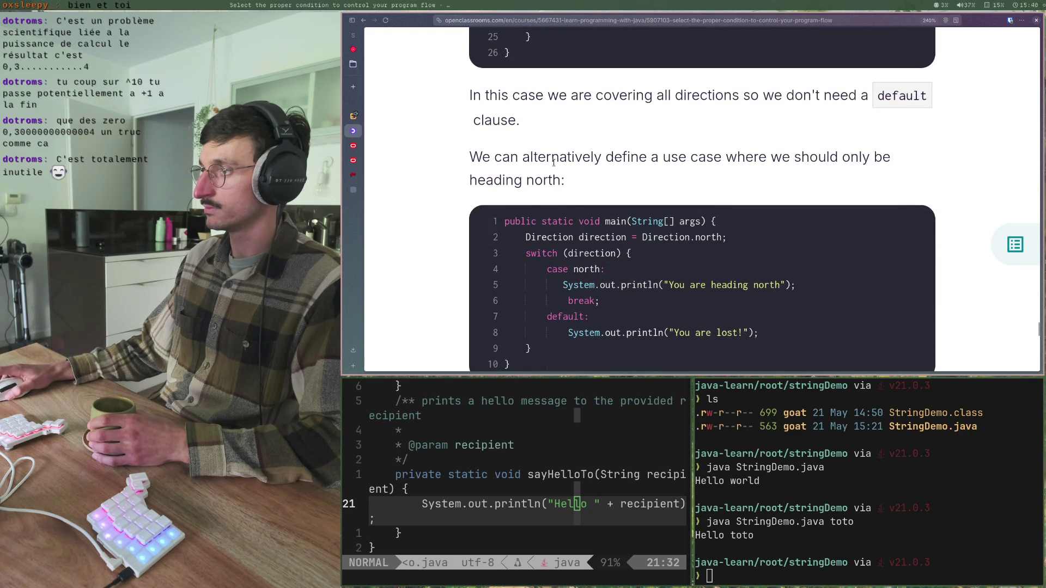
left_click_drag(502, 156, 648, 157)
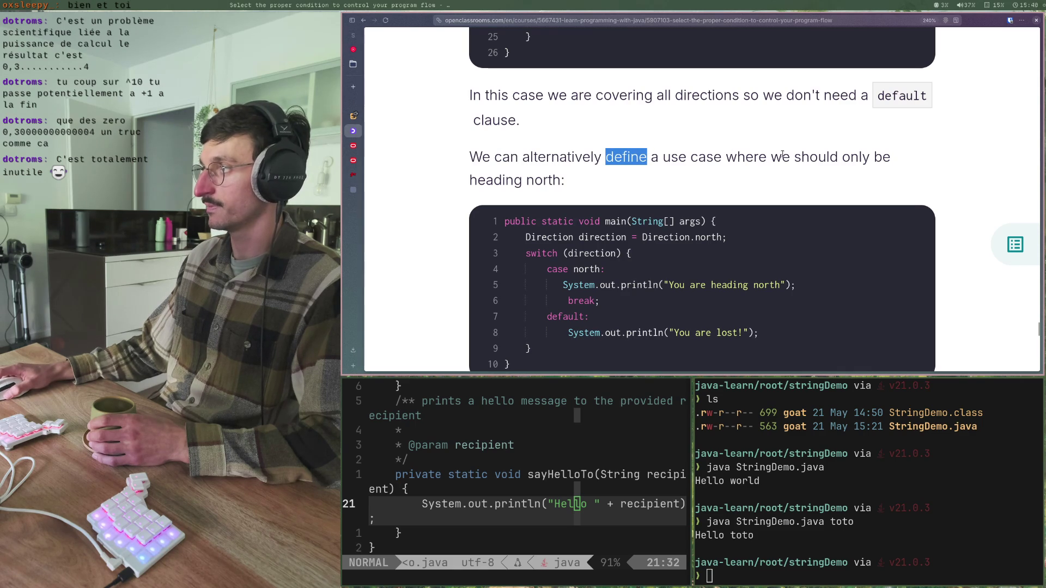
left_click(487, 173)
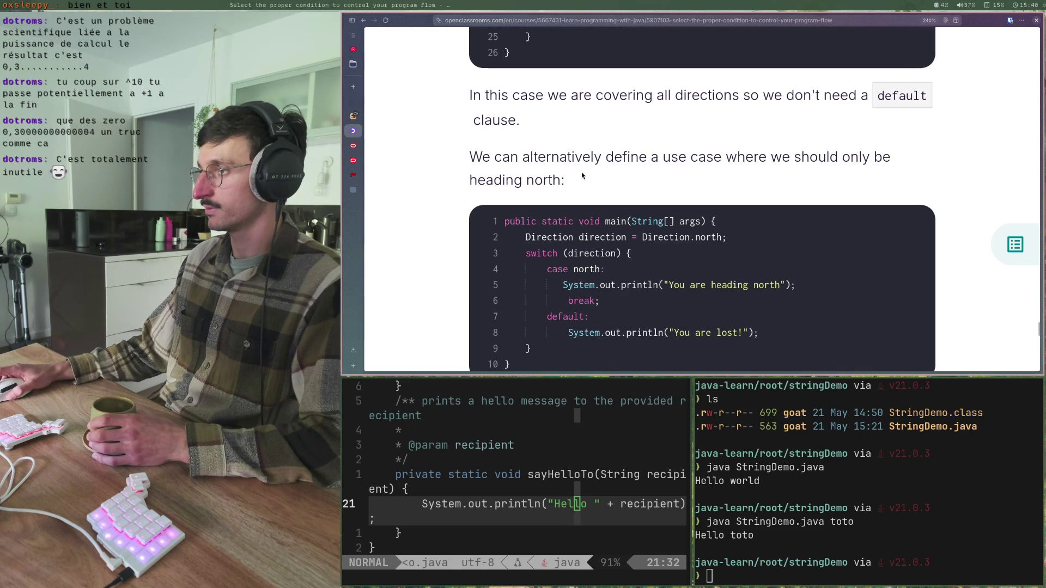
scroll(582, 173, "down", 2)
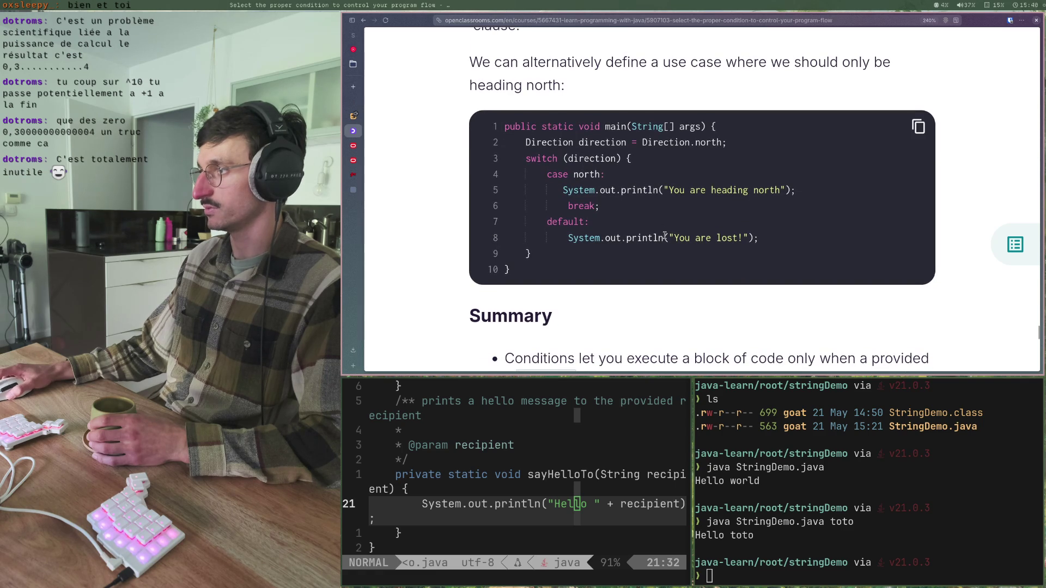
left_click_drag(665, 236, 755, 233)
left_click(751, 232)
- Compare the switch code with the Summary bullets, then close the side terminal pane with Ctrl+D
scroll(735, 229, "down", 3)
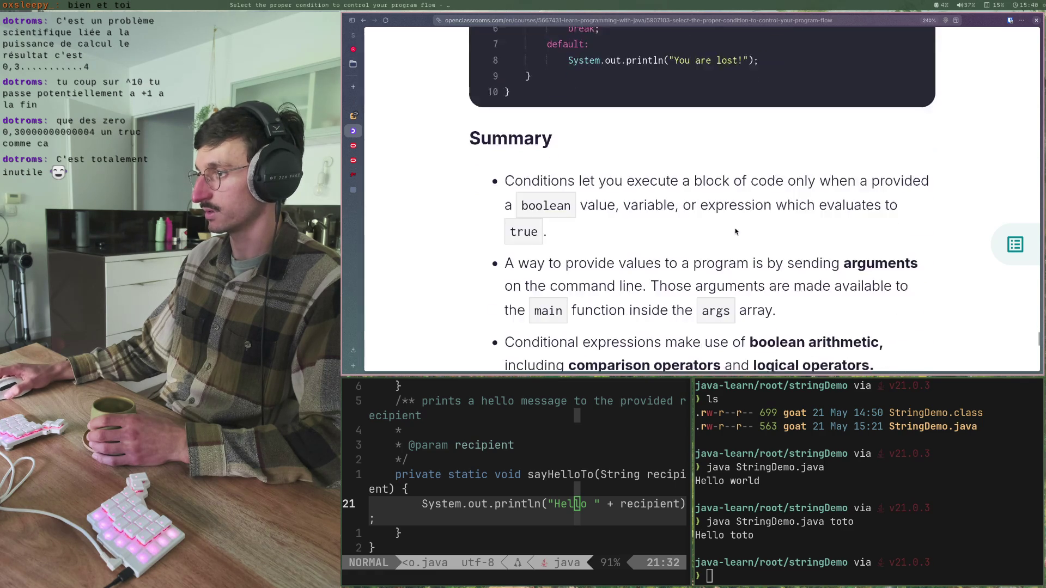
scroll(733, 228, "up", 3)
scroll(733, 226, "up", 10)
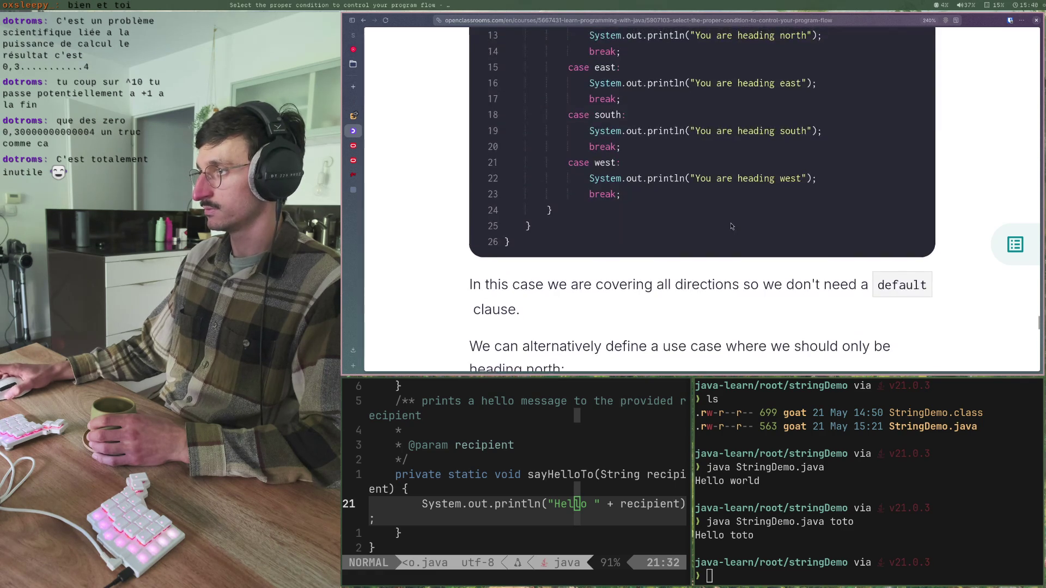
scroll(730, 224, "down", 10)
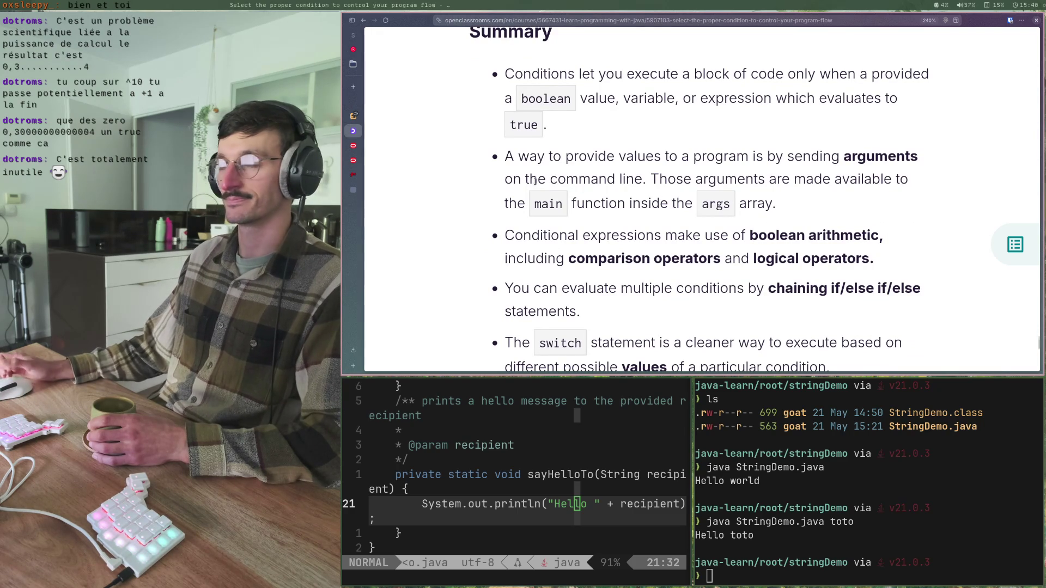
scroll(460, 154, "up", 2)
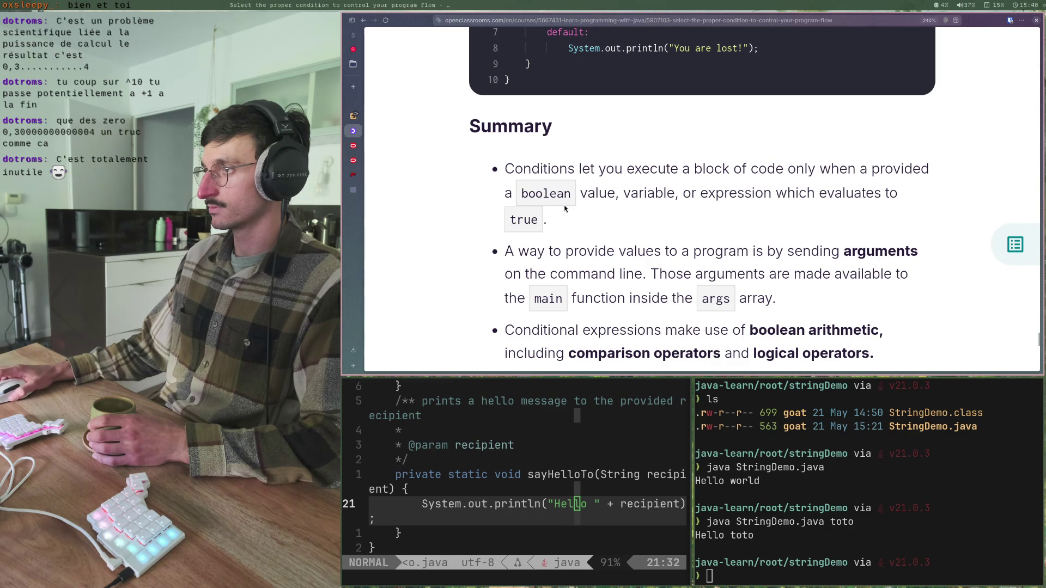
scroll(564, 207, "down", 2)
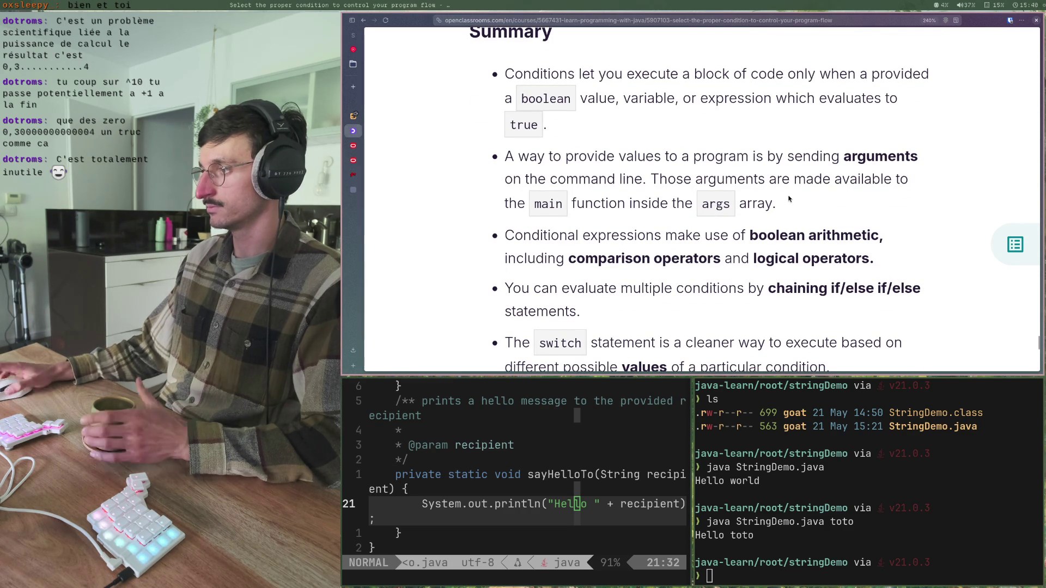
key("ctrl+d")
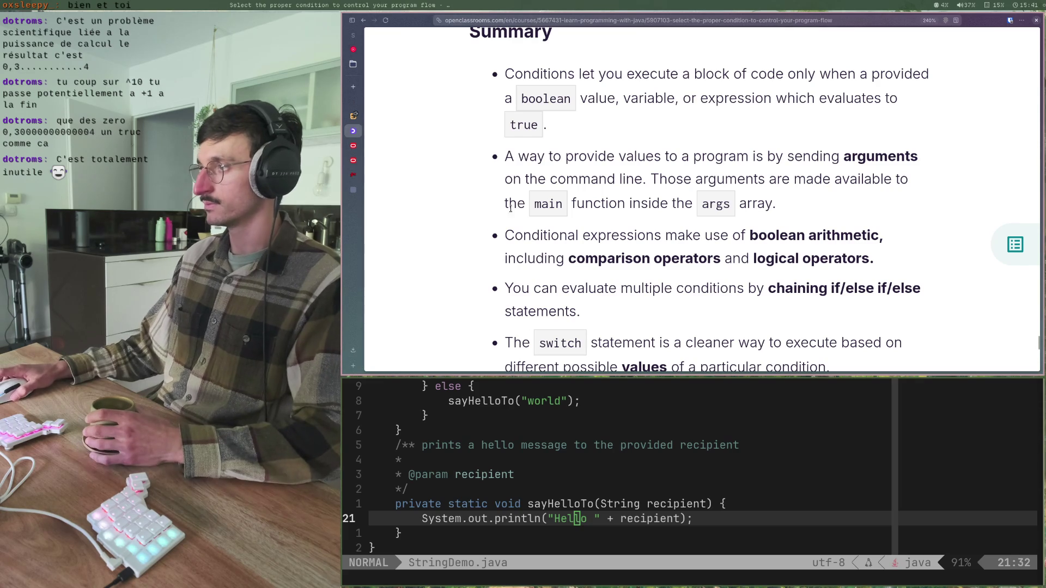
- Go from the page bottom to the 'Use the right loop to repeat tasks' chapter
scroll(482, 242, "down", 6)
scroll(483, 249, "down", 4)
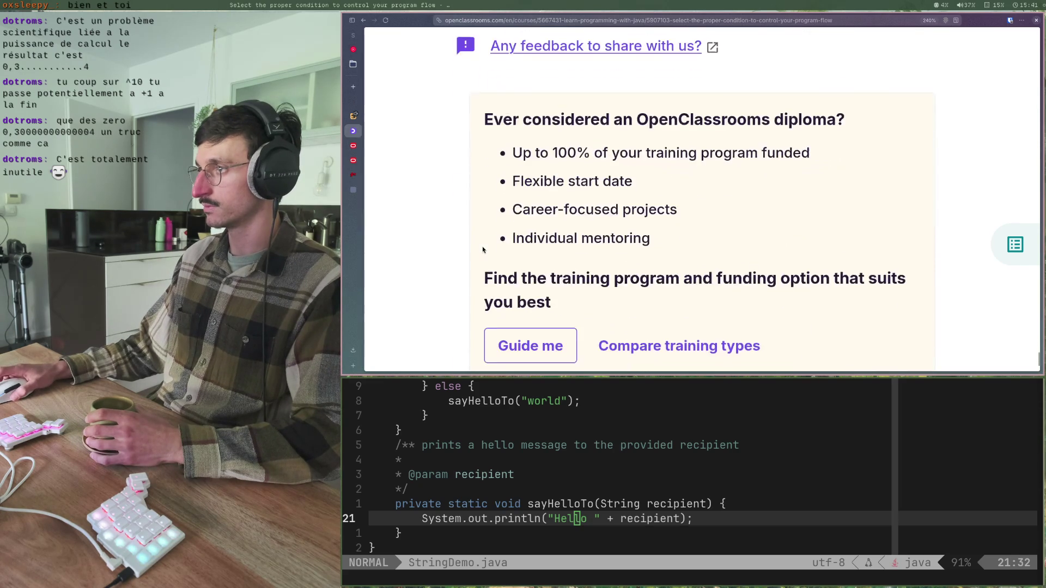
scroll(485, 247, "up", 4)
scroll(614, 195, "down", 7)
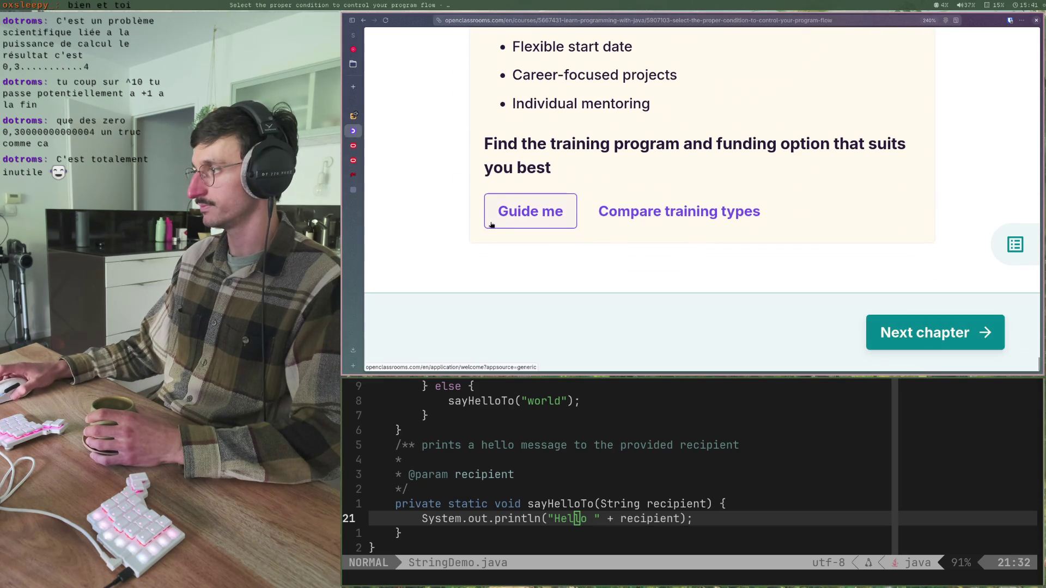
key("bracketright")
key("bracketright")
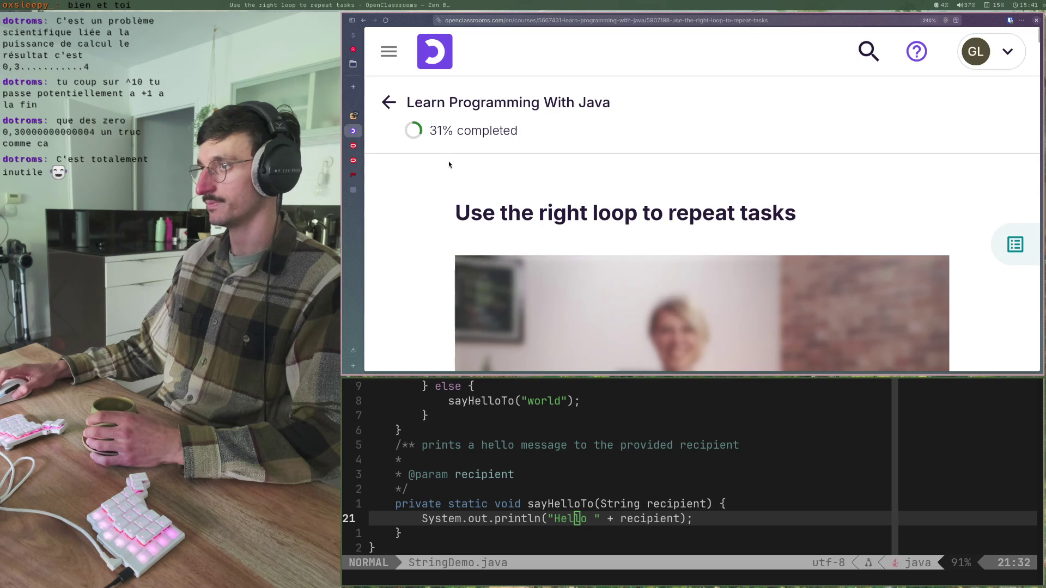
- Scroll past the chapter video and highlight the opening sentence while reading
scroll(434, 196, "down", 8)
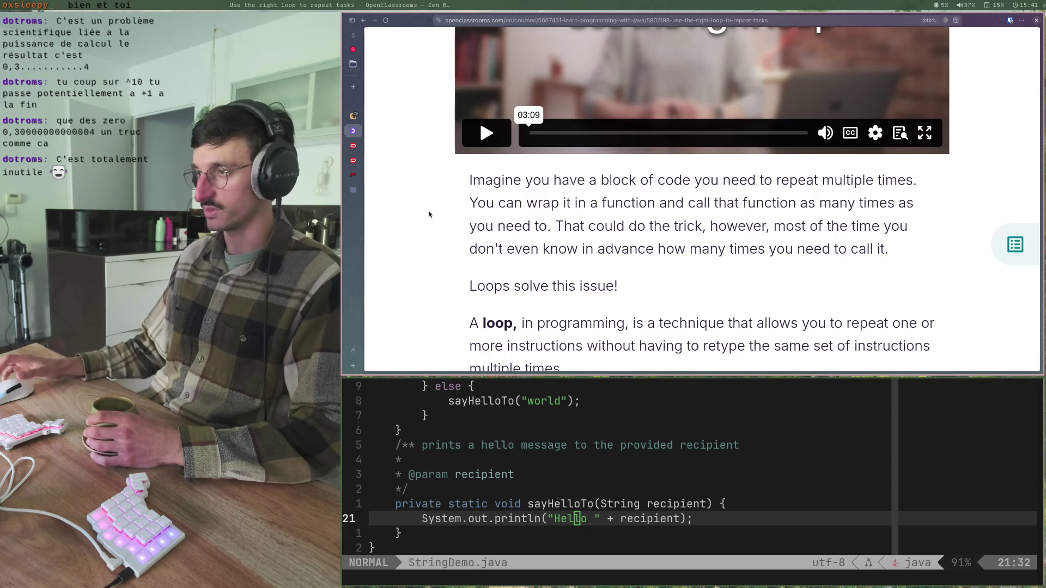
scroll(439, 213, "up", 8)
scroll(452, 197, "down", 10)
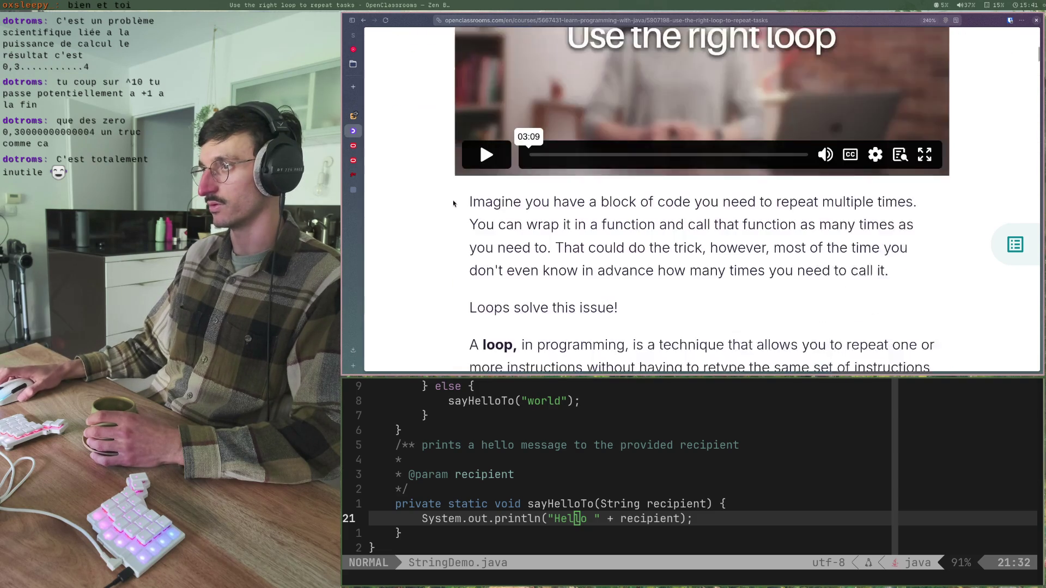
scroll(452, 173, "up", 3)
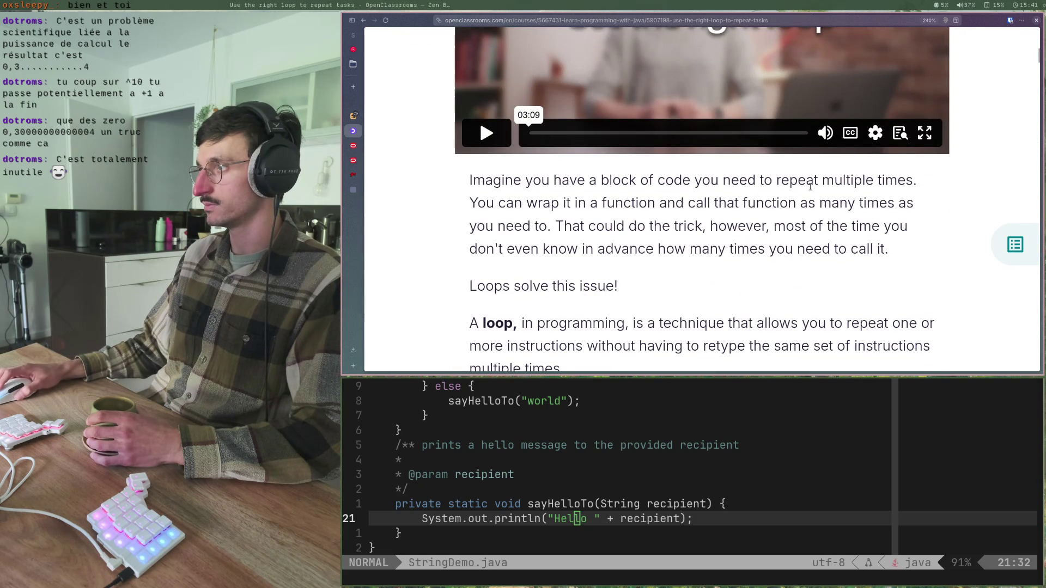
left_click_drag(484, 180, 918, 181)
left_click(785, 181)
- Highlight the phrases about wrapping code in a function and calling it as needed
left_click(472, 205)
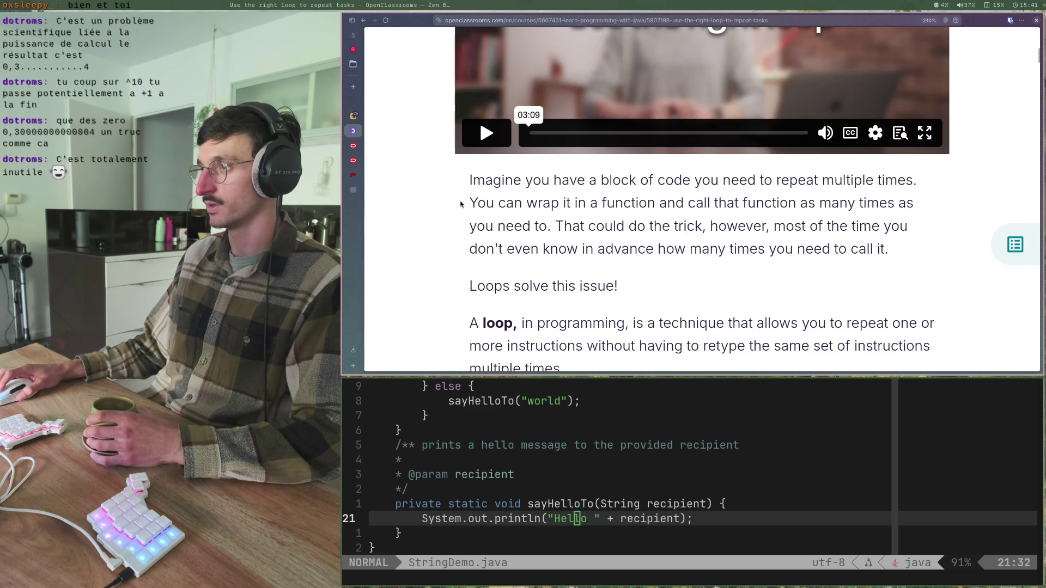
left_click_drag(472, 205, 587, 199)
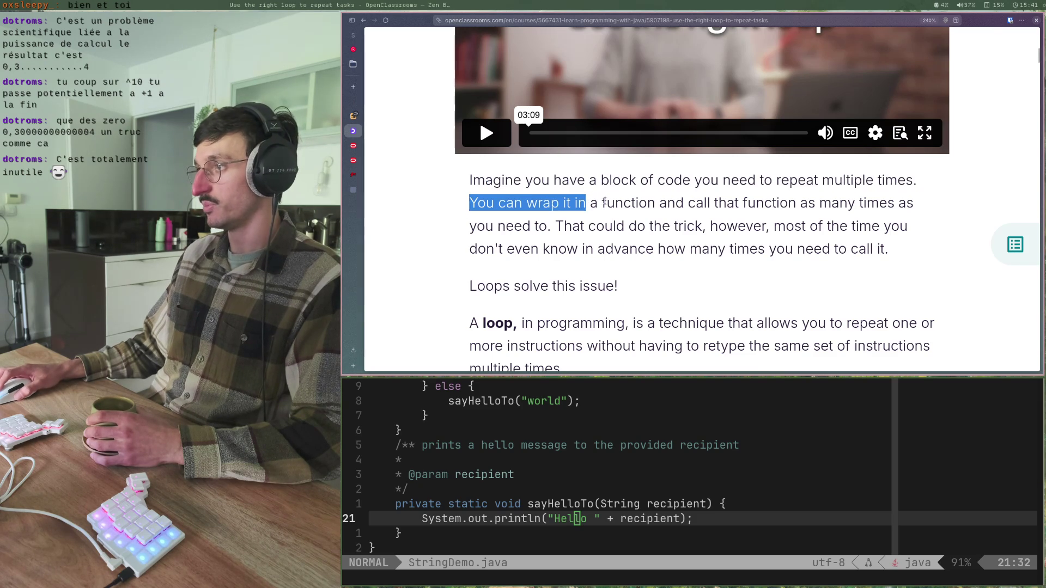
left_click(615, 202)
left_click_drag(700, 207, 809, 203)
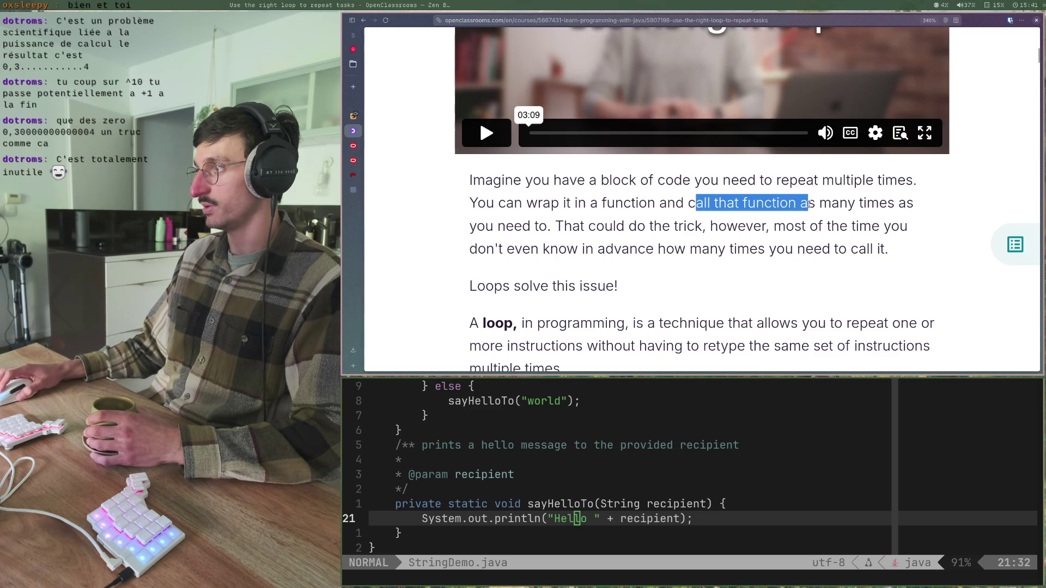
left_click(666, 223)
left_click_drag(472, 226, 711, 226)
left_click(594, 225)
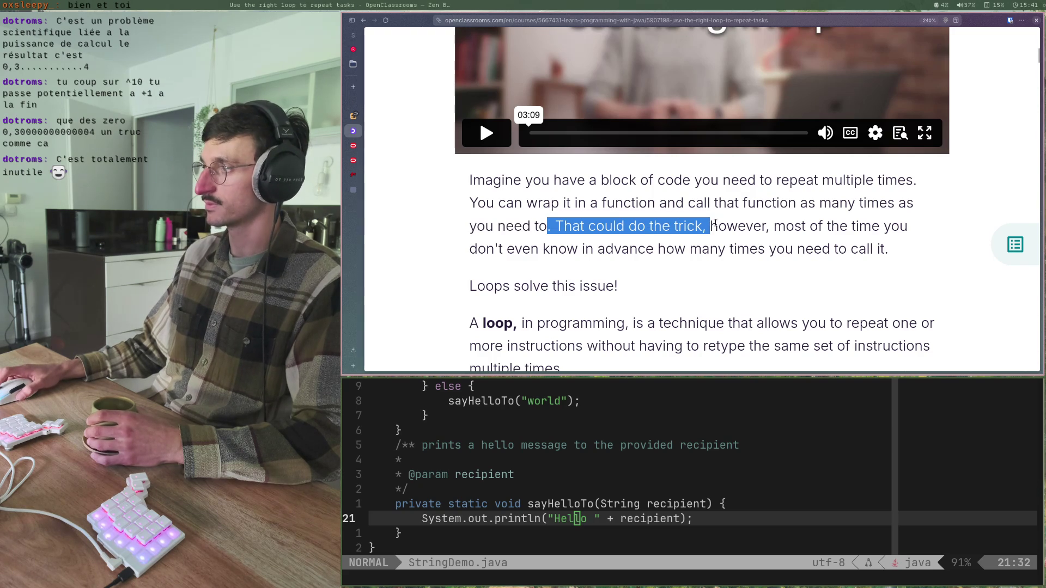
scroll(630, 278, "down", 1)
scroll(630, 278, "down", 1)
- Reach 'Use enumerated loops for known number of iterations' and highlight the term Enumerated loops
left_click(527, 266)
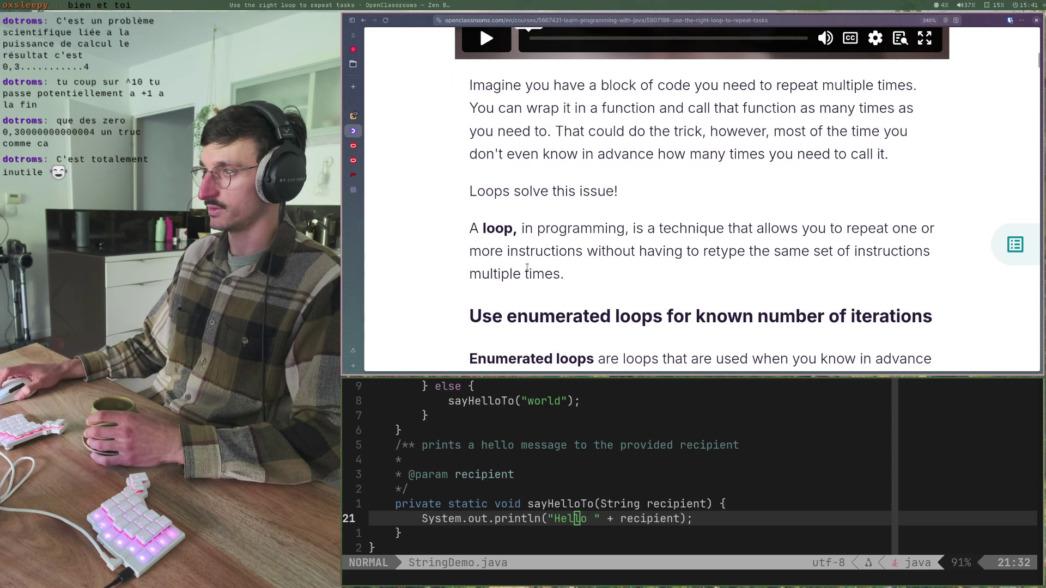
scroll(527, 266, "down", 2)
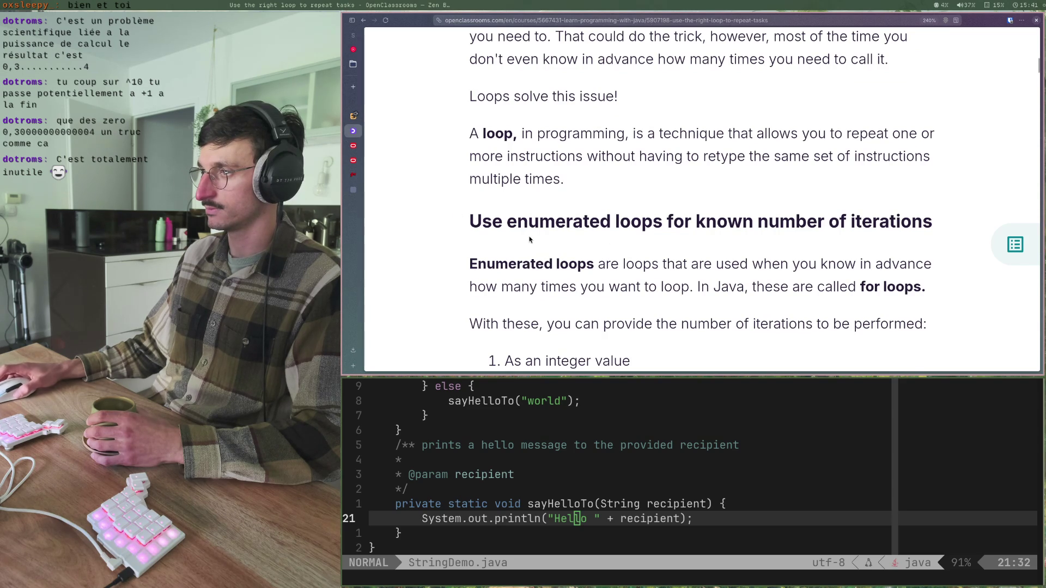
mouse_move(470, 265)
left_mouse_down()
mouse_move(613, 265)
mouse_move(589, 265)
left_mouse_up()
left_click(634, 254)
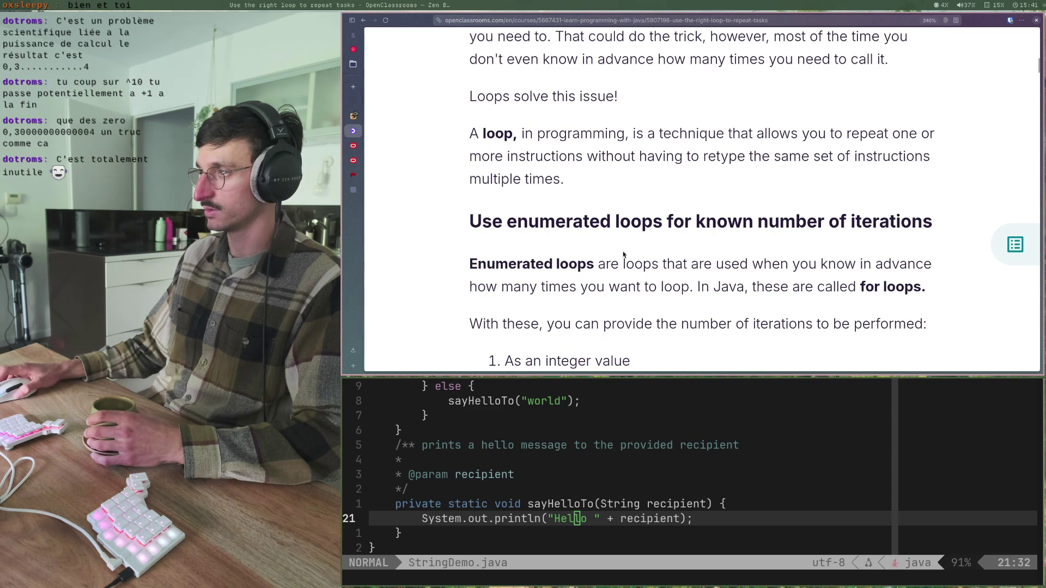